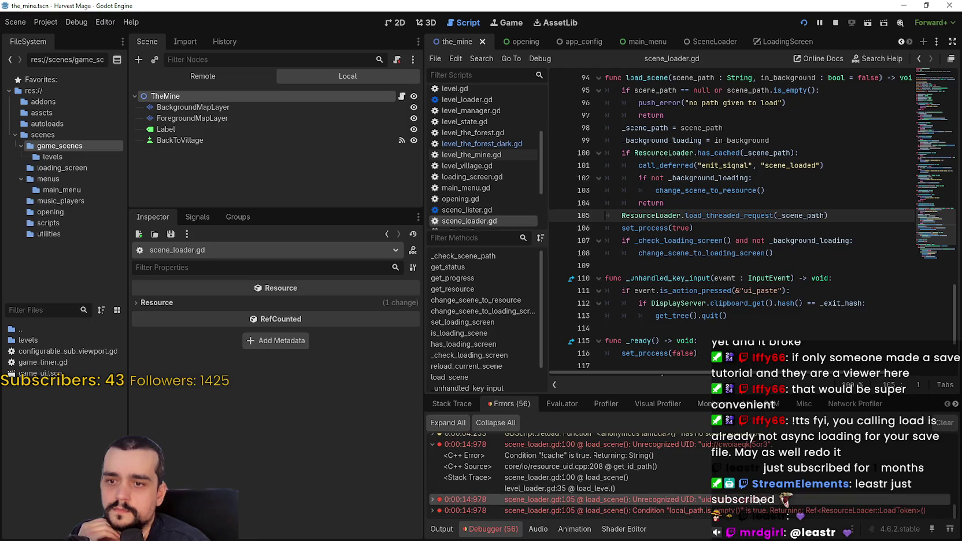
- Close the running test game and the global_state.tres save file in Notepad
scroll(760, 490, "up", 2)
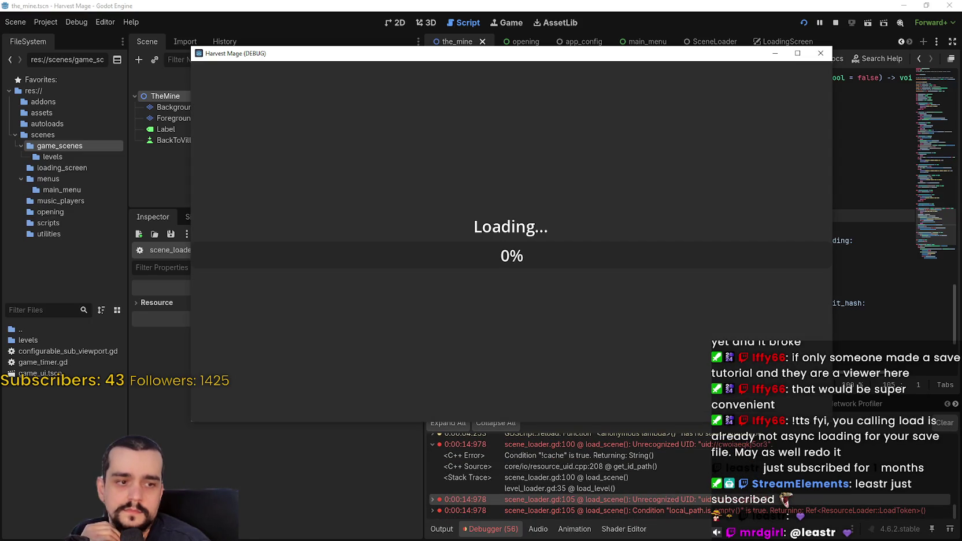
left_click(820, 53)
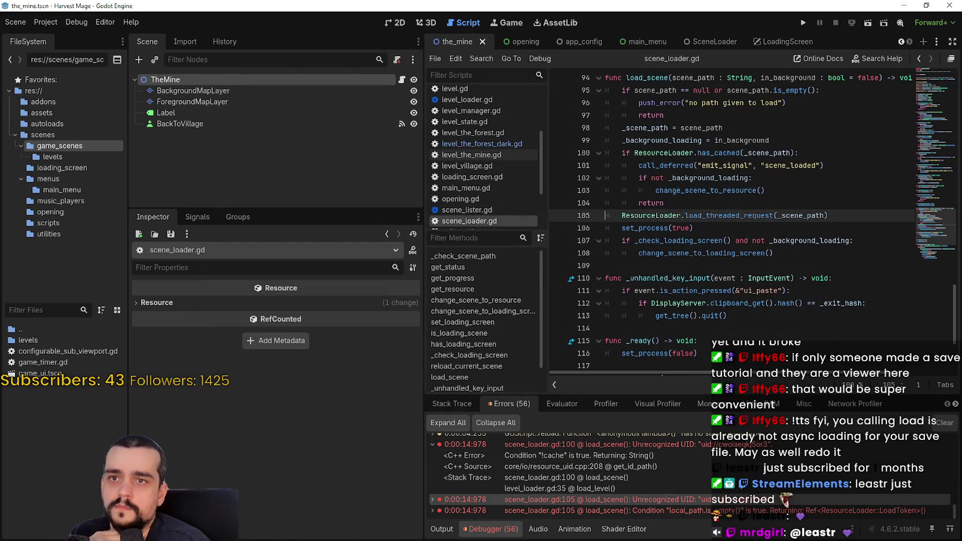
scroll(673, 379, "down", 2)
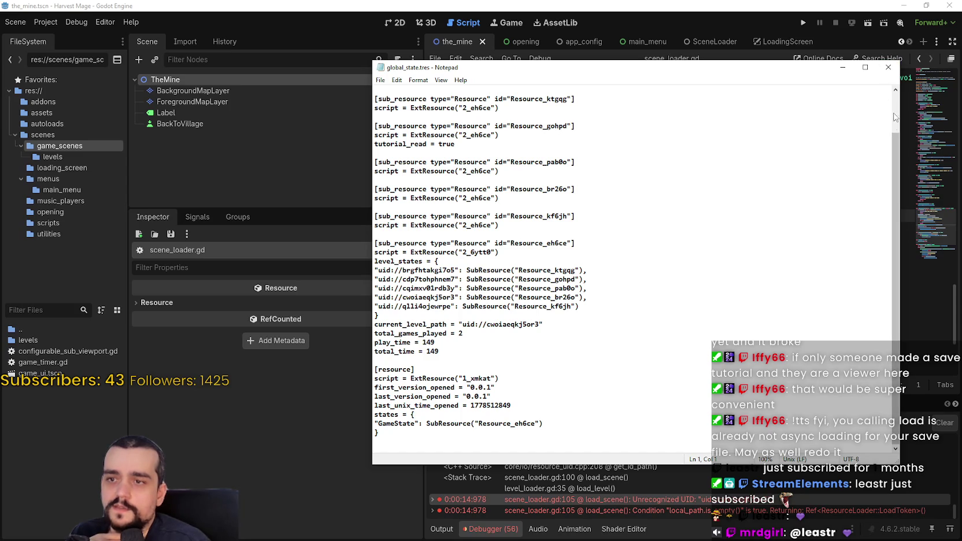
left_click(888, 68)
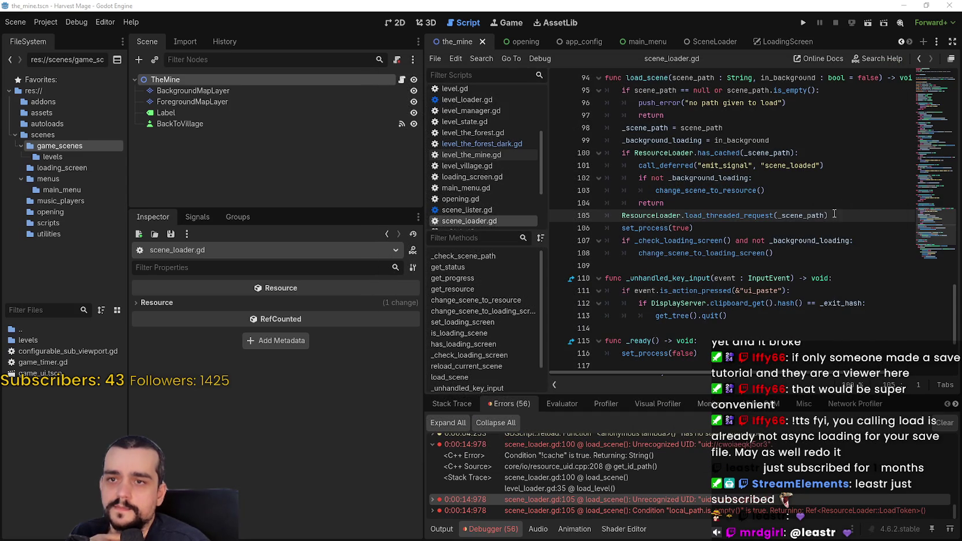
left_click(800, 204)
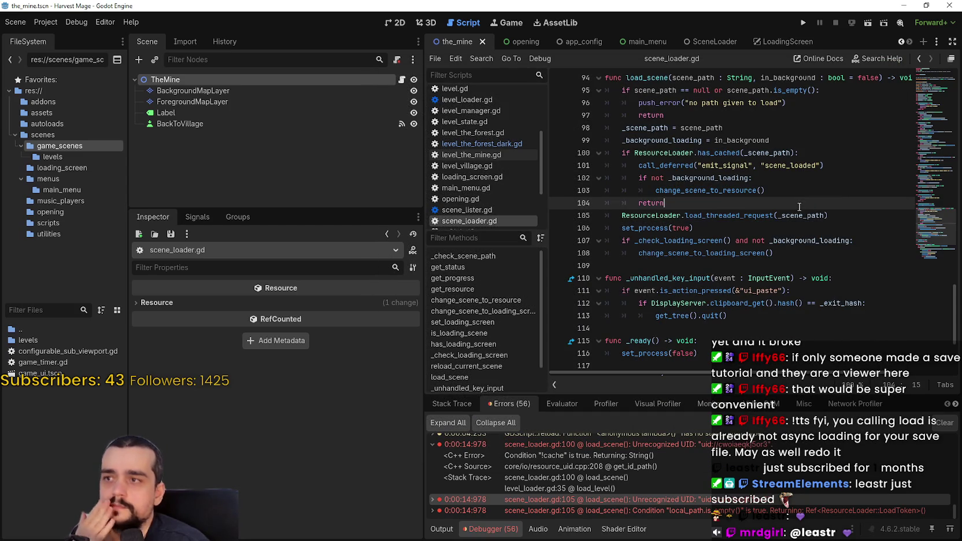
- Scroll back through the scene tabs and switch to the game_ui scene
left_click(900, 42)
left_click(898, 42)
left_click(898, 41)
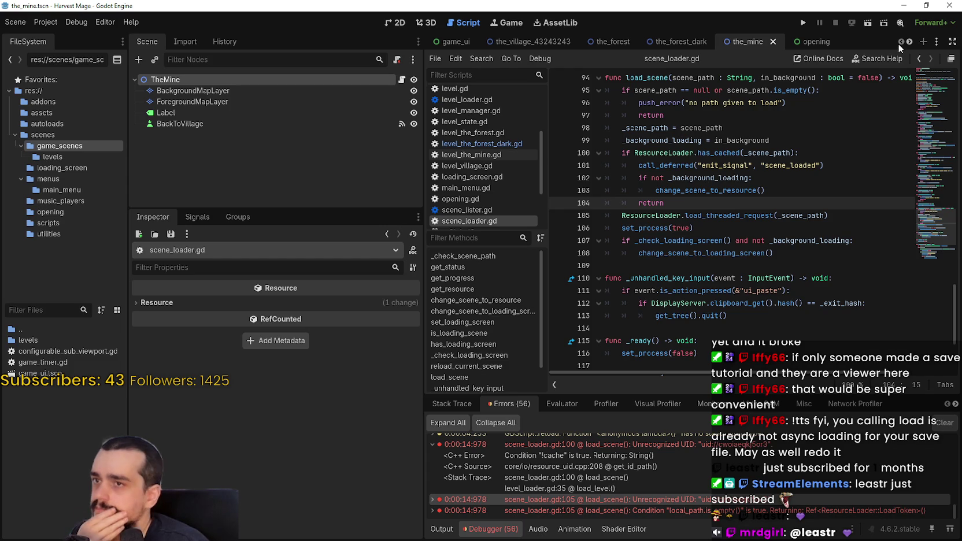
left_click(467, 42)
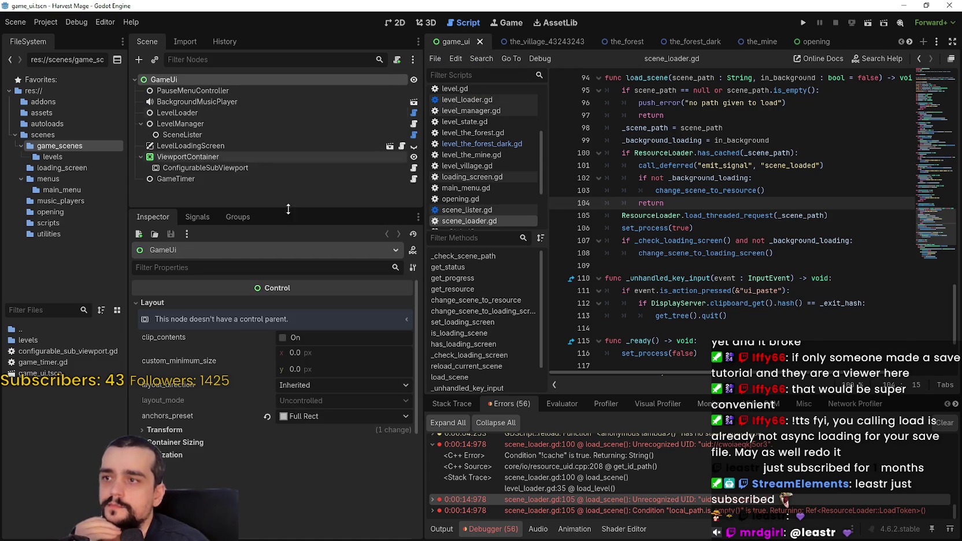
- Compare the LevelManager and SceneLister properties, then delete the fifth UID from SceneLister's files array
left_click(194, 124)
left_click(193, 136)
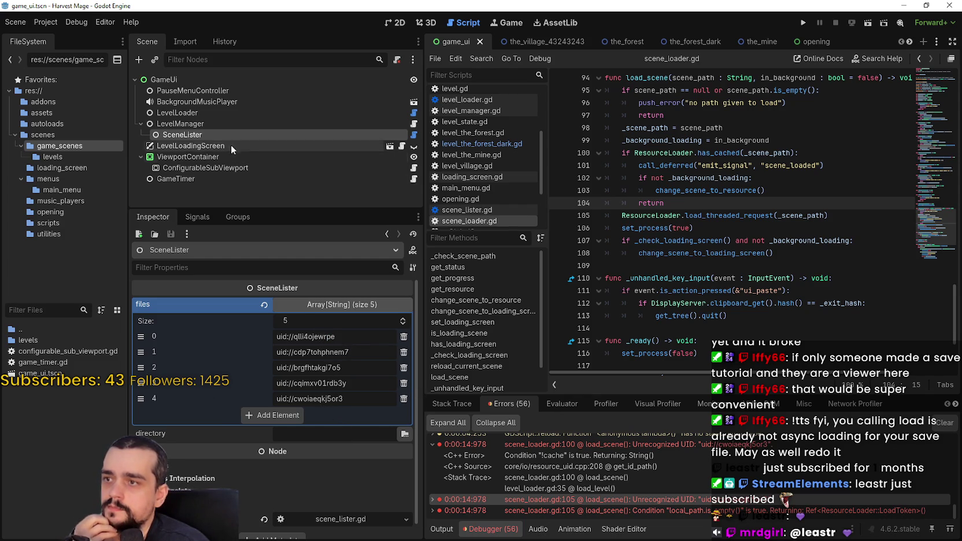
left_click(222, 125)
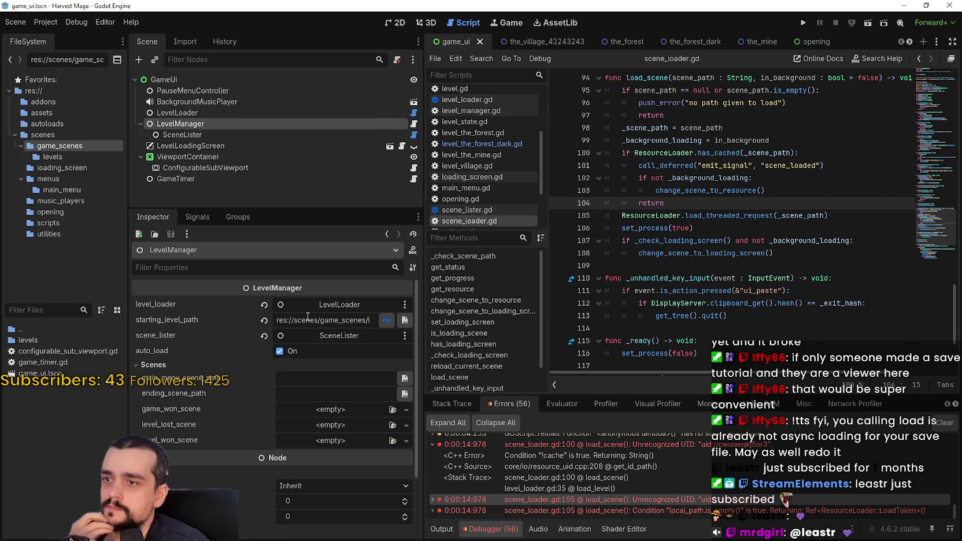
left_click(215, 135)
left_click(221, 123)
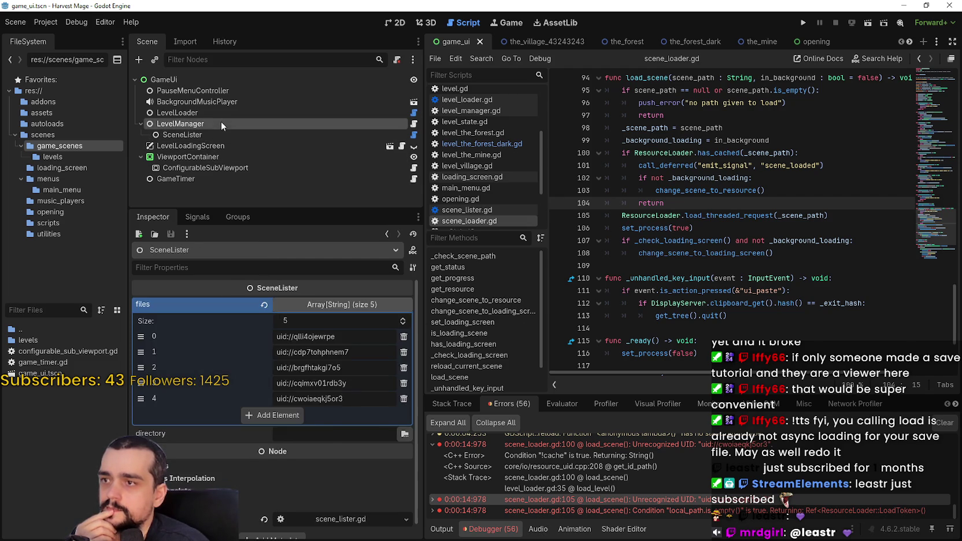
left_click(212, 133)
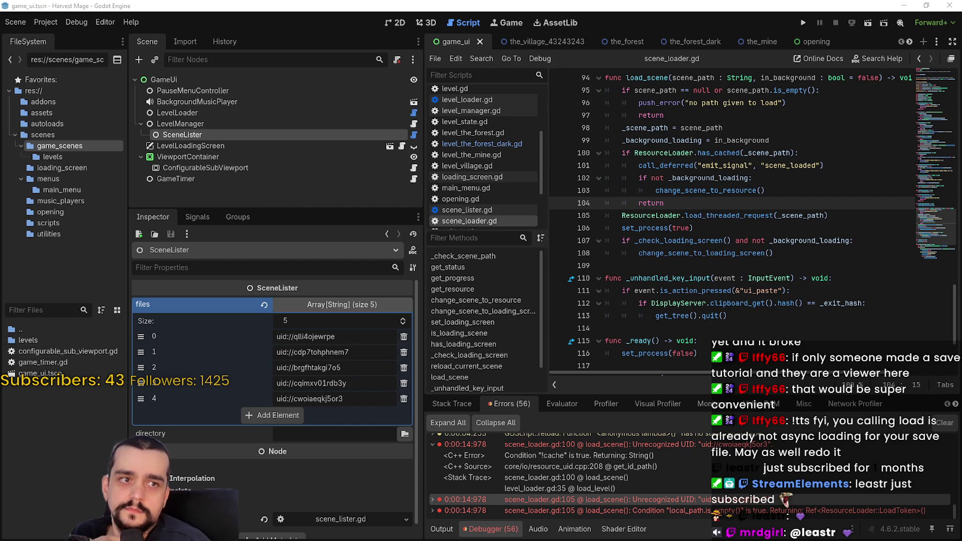
left_click(404, 399)
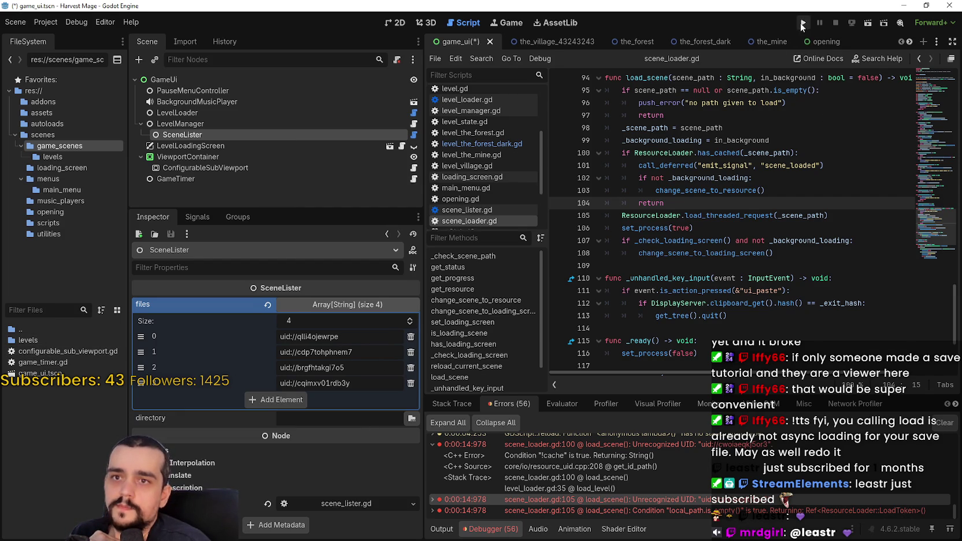
- Run the project and travel to the Dark Mine, then close the game stuck at Loading 0%
left_click(803, 24)
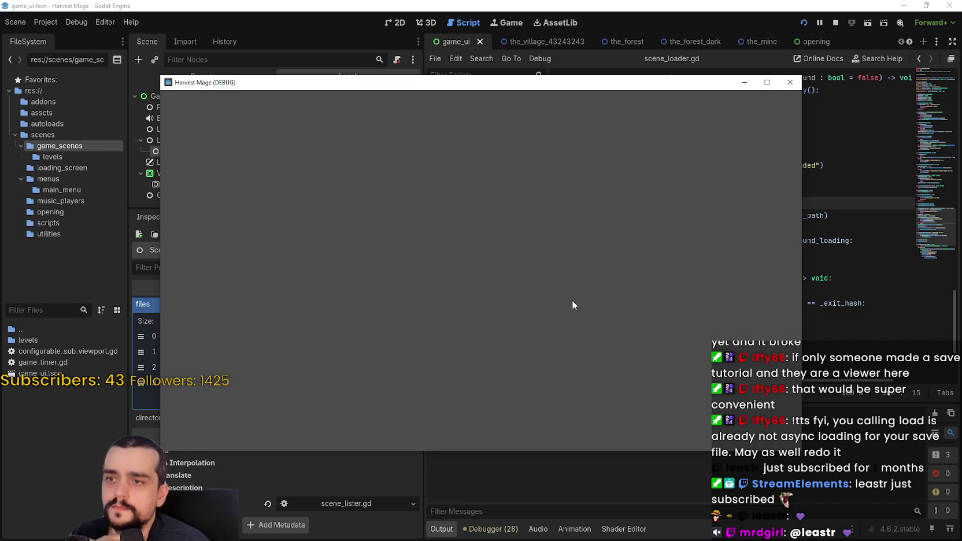
left_click(280, 288)
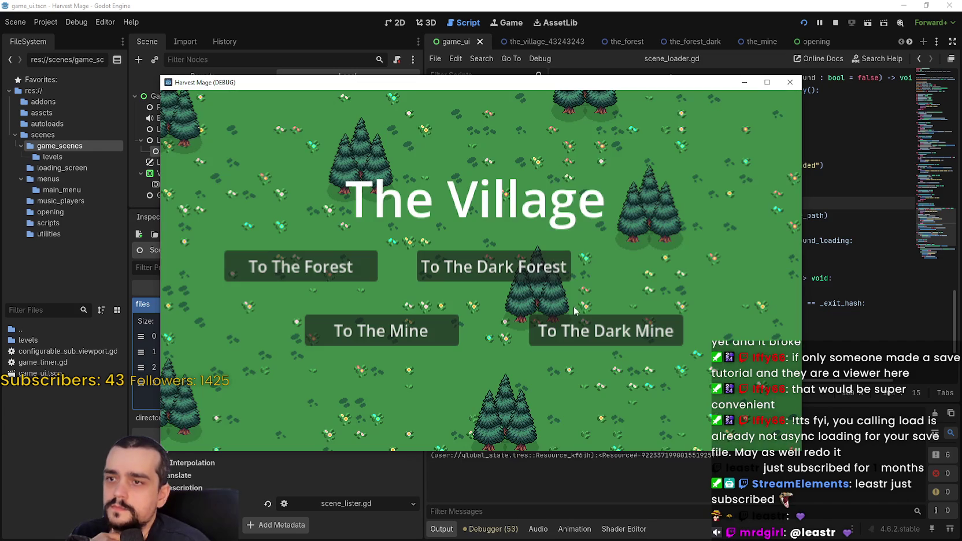
left_click(602, 330)
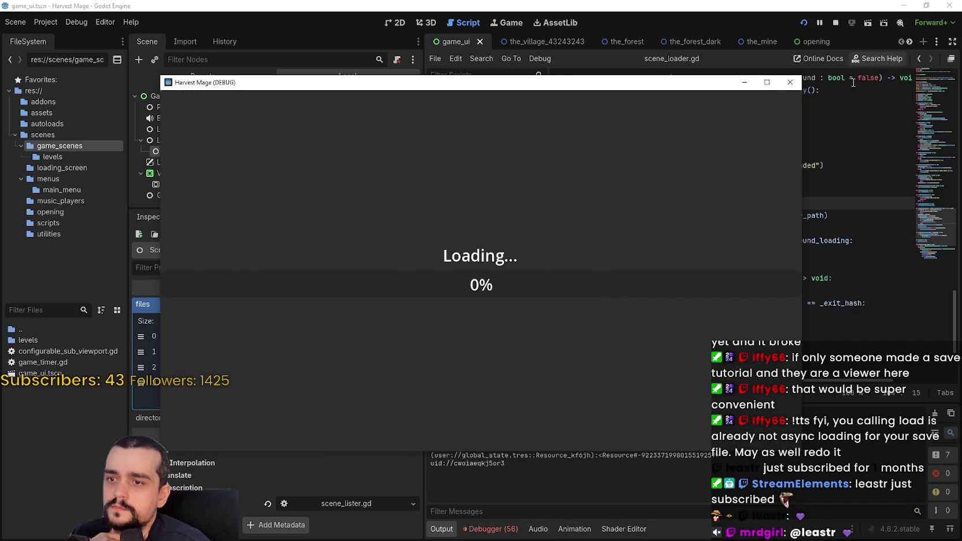
left_click(839, 21)
- Inspect the has_cached check in the loader code and add an empty fifth files entry
left_click(721, 190)
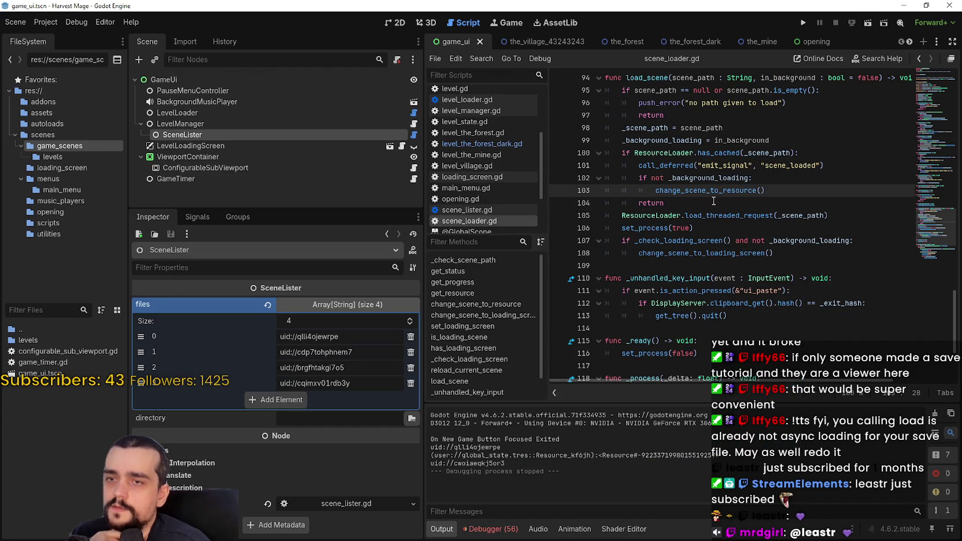
left_click(698, 153)
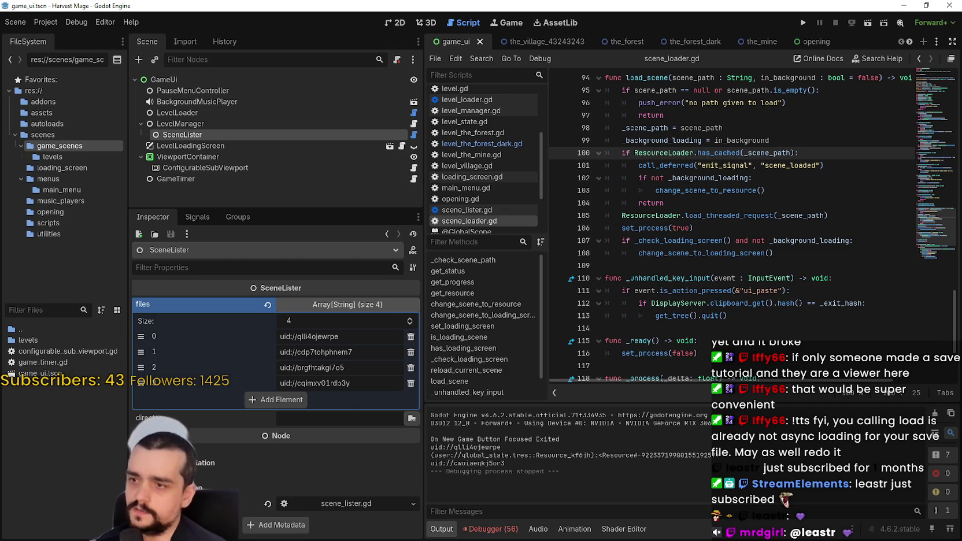
left_click(282, 401)
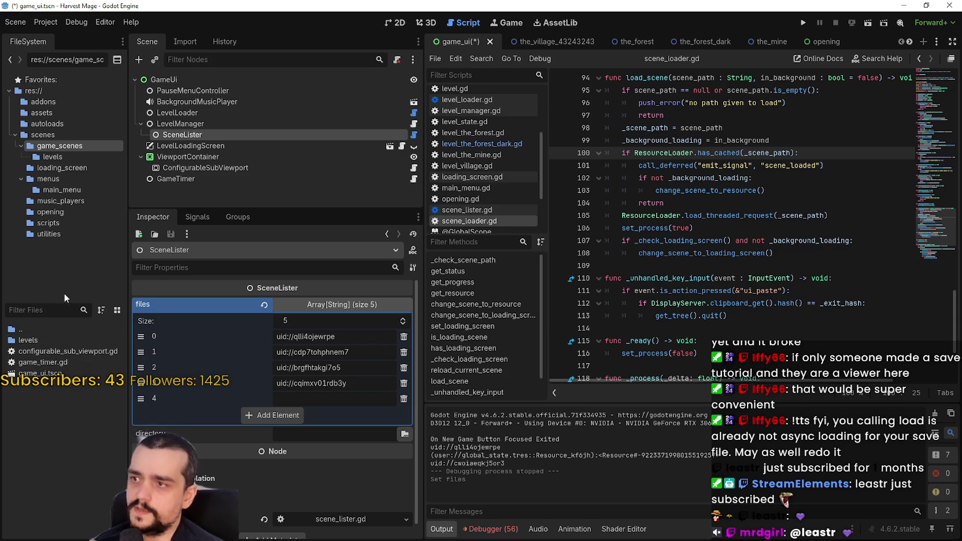
- In the levels folder, duplicate the_mine.tscn as the_mine_dark.tscn
double_click(45, 340)
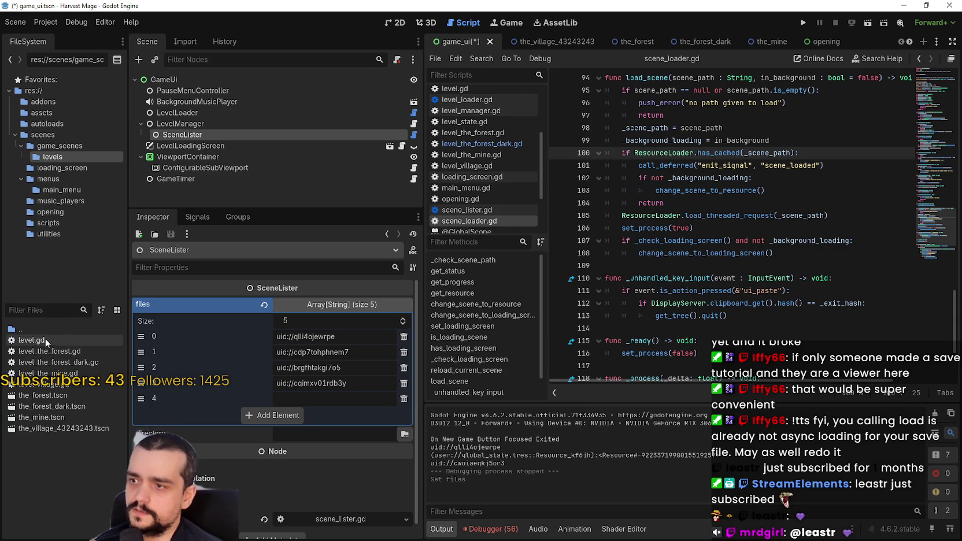
right_click(65, 454)
left_click(56, 439)
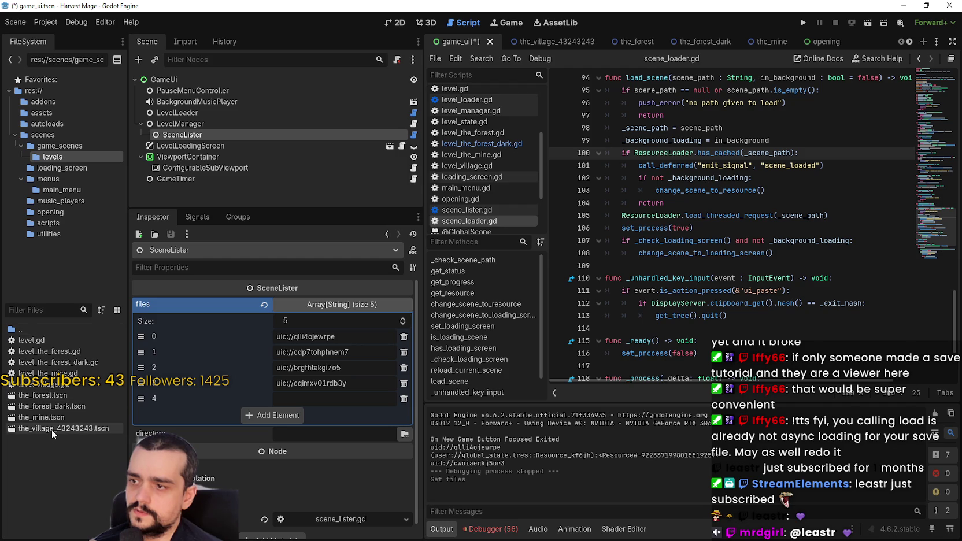
right_click(43, 417)
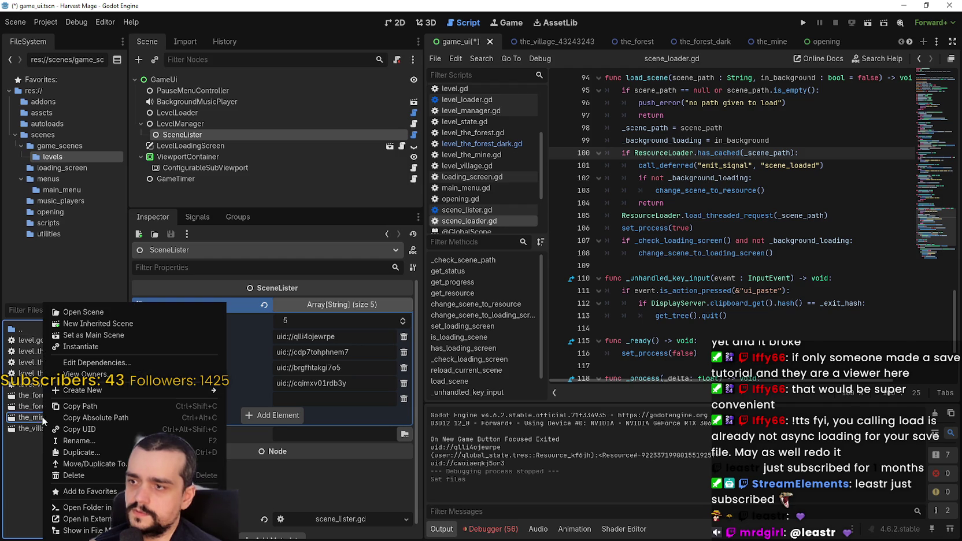
left_click(81, 453)
left_click(393, 264)
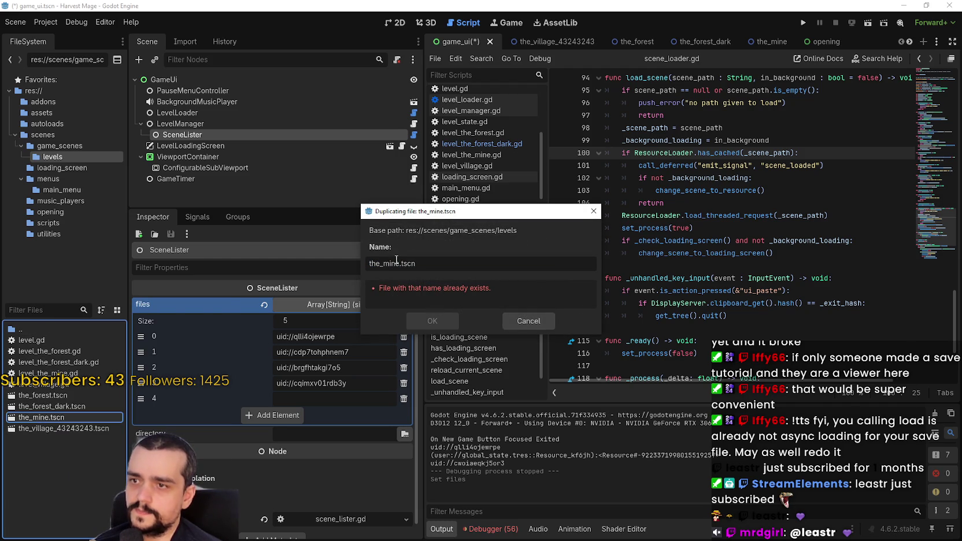
type("-")
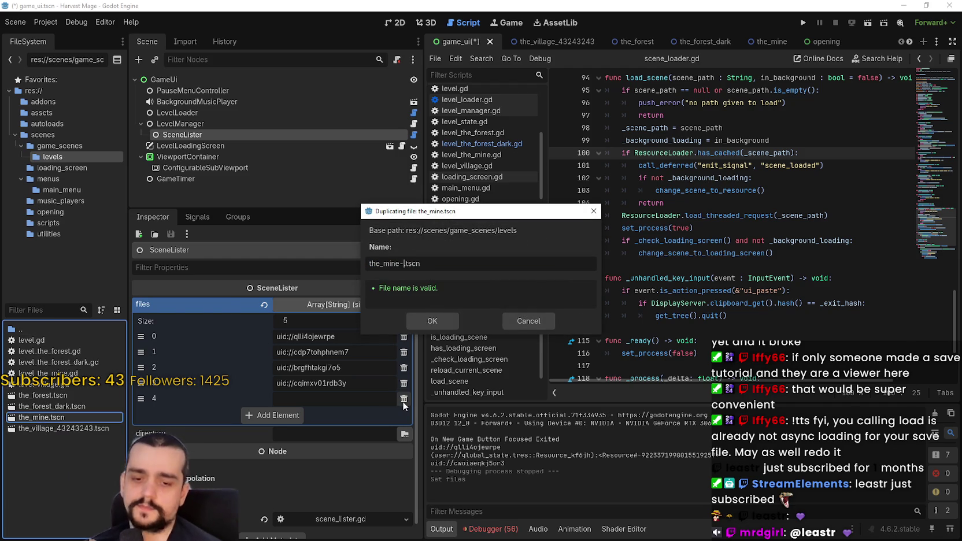
key("BackSpace")
type("_dark")
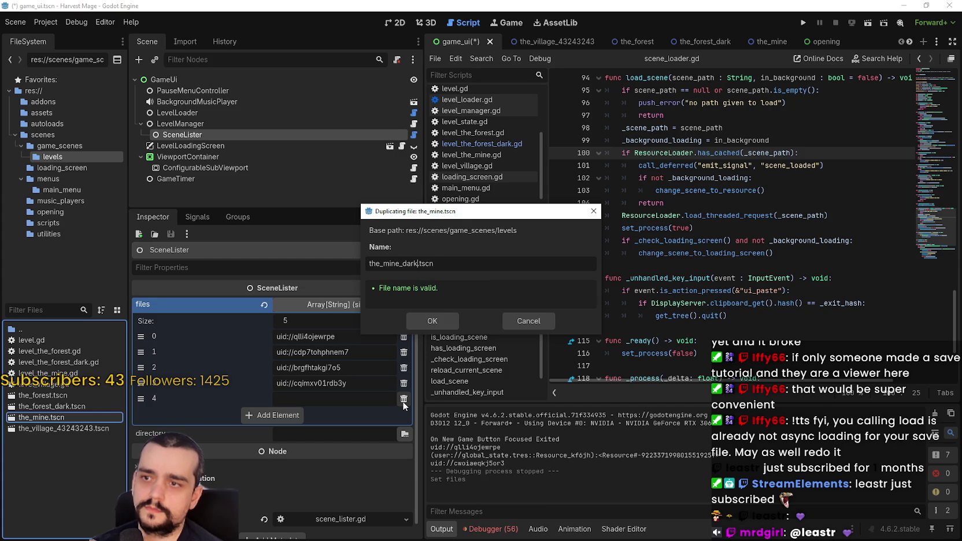
key("Return")
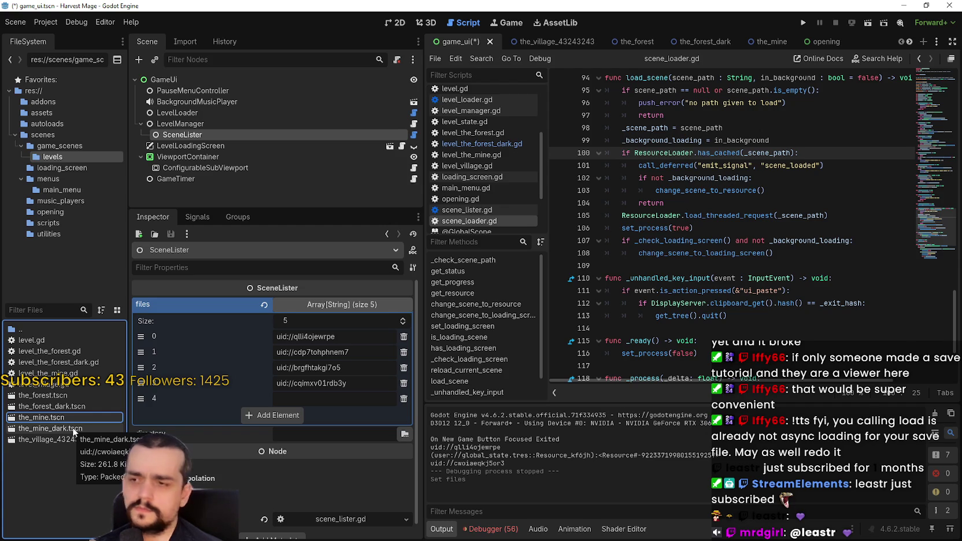
- Rename the_mine_dark.tscn to the_mine_dark_dark.tscn, then delete it from the project
right_click(72, 426)
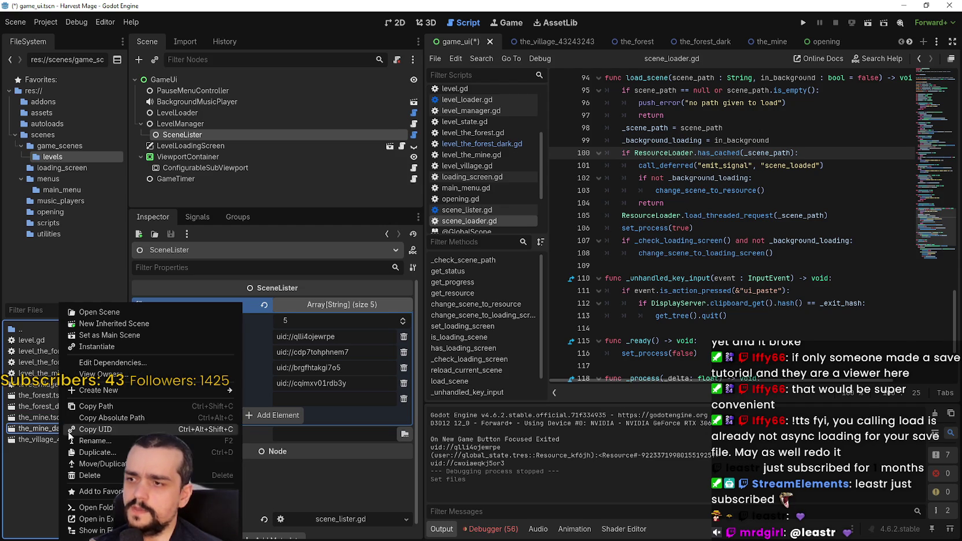
left_click(41, 440)
key("Right")
type("_dark")
key("Return")
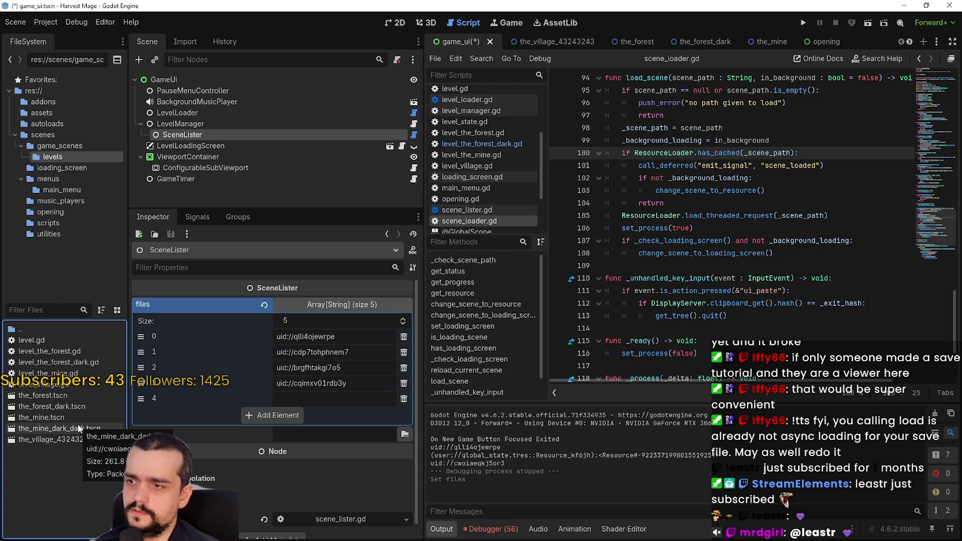
right_click(43, 430)
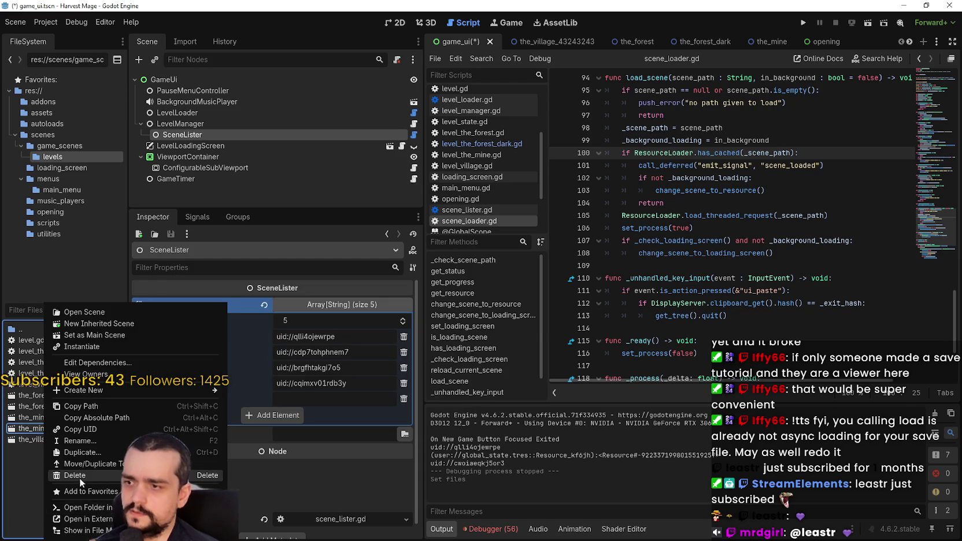
left_click(79, 478)
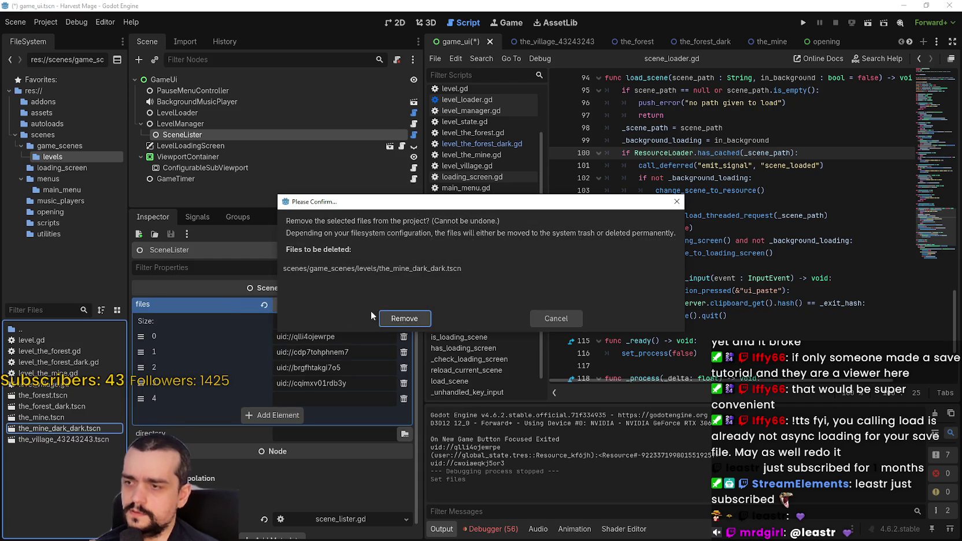
left_click(404, 319)
- Start creating a new script from the FileSystem menu, then cancel it
right_click(68, 439)
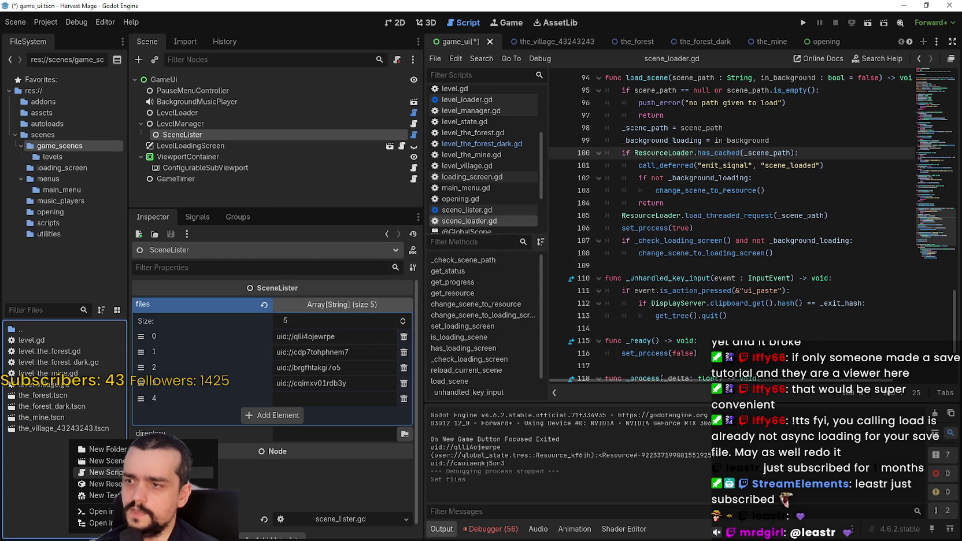
left_click(104, 472)
left_click(530, 350)
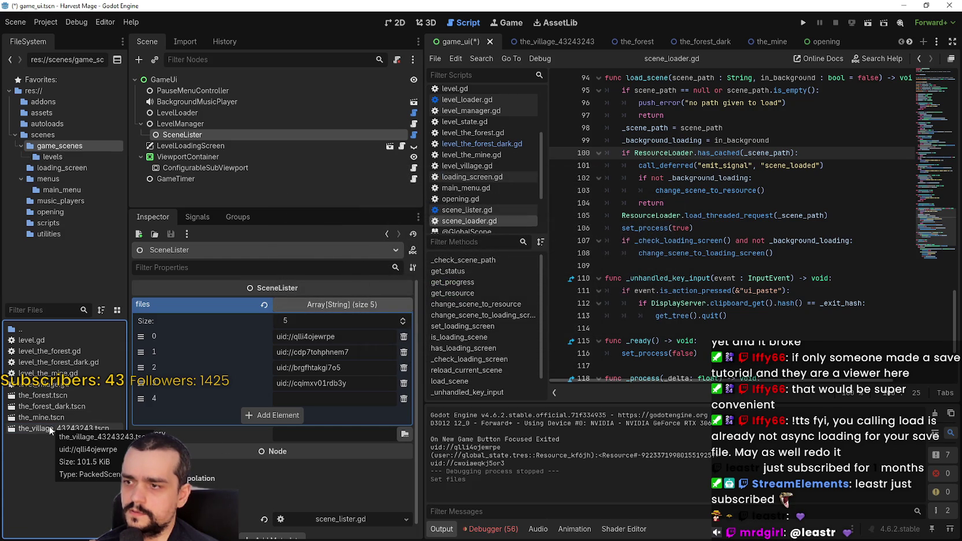
mouse_move(47, 417)
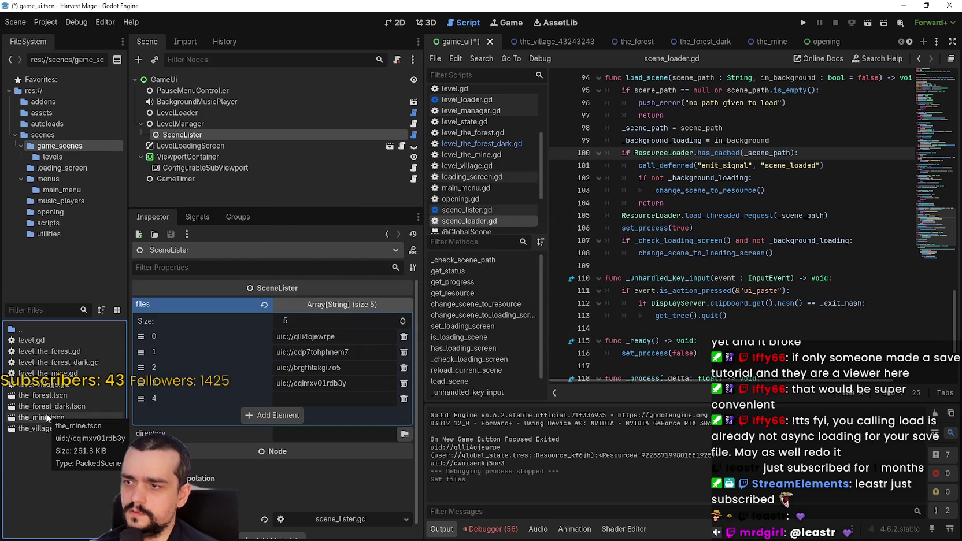
- Duplicate the_mine.tscn under the name wdwaodawodwao.tscn
right_click(47, 417)
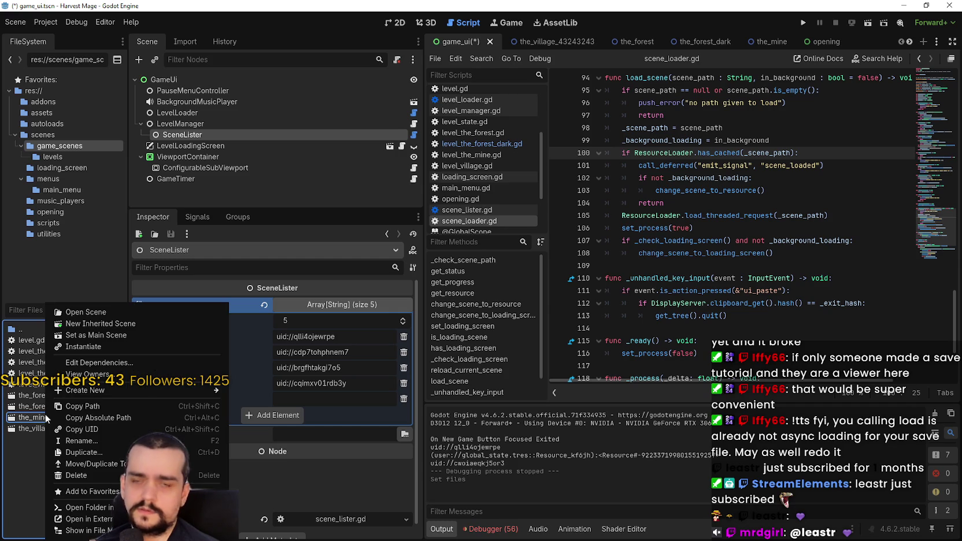
left_click(85, 452)
key("Right")
key("BackSpace")
key("BackSpace")
key("BackSpace")
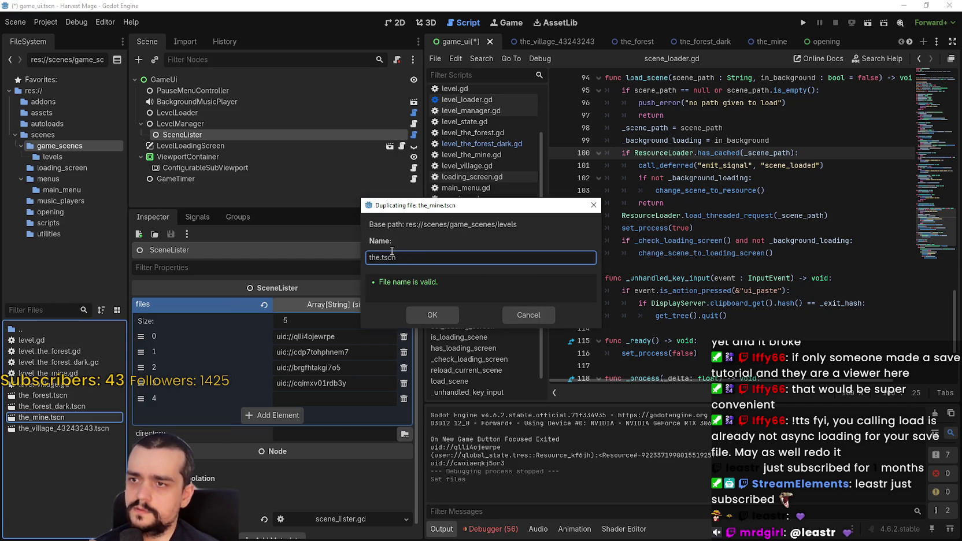
type("awodwao")
key("Return")
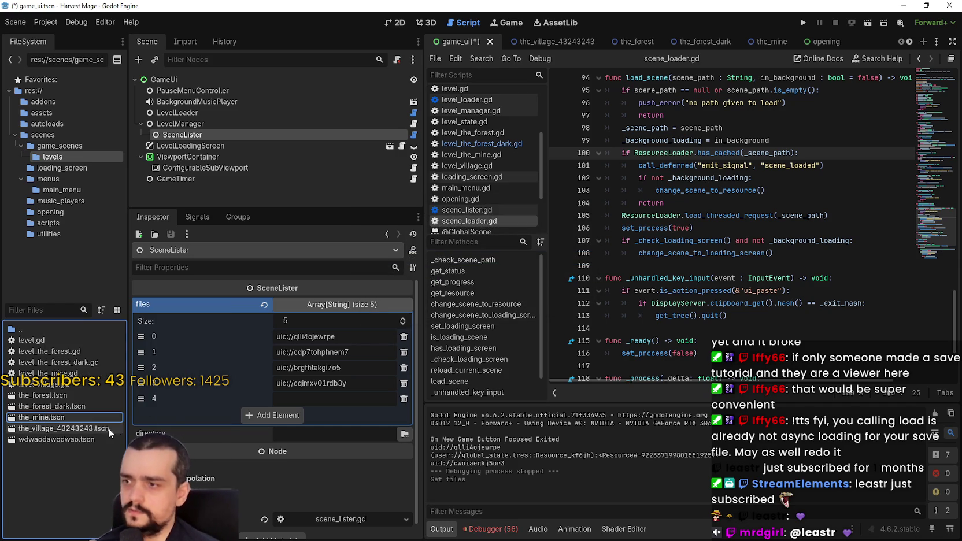
- Open wdwaodawodwao.tscn, select its TheMine root node, and browse the file's context menu
double_click(70, 439)
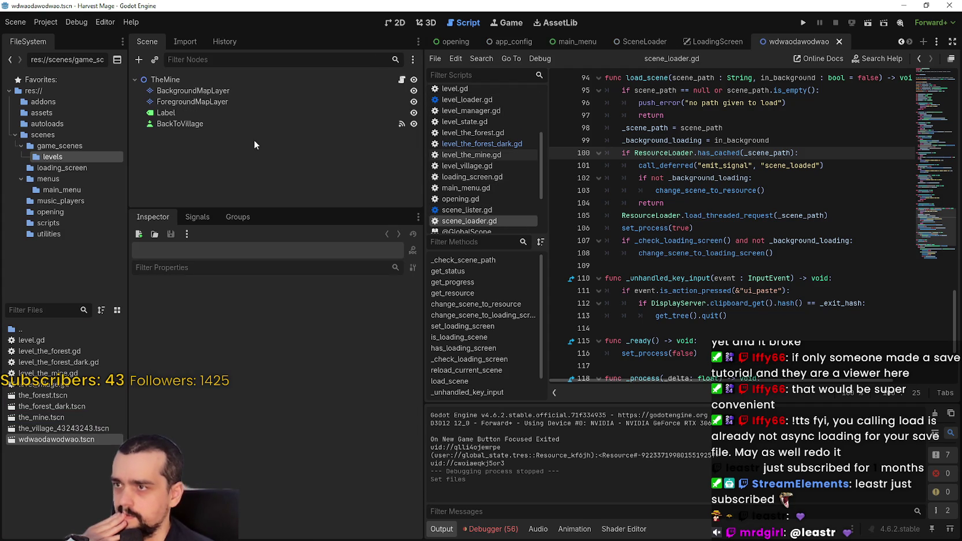
left_click(223, 74)
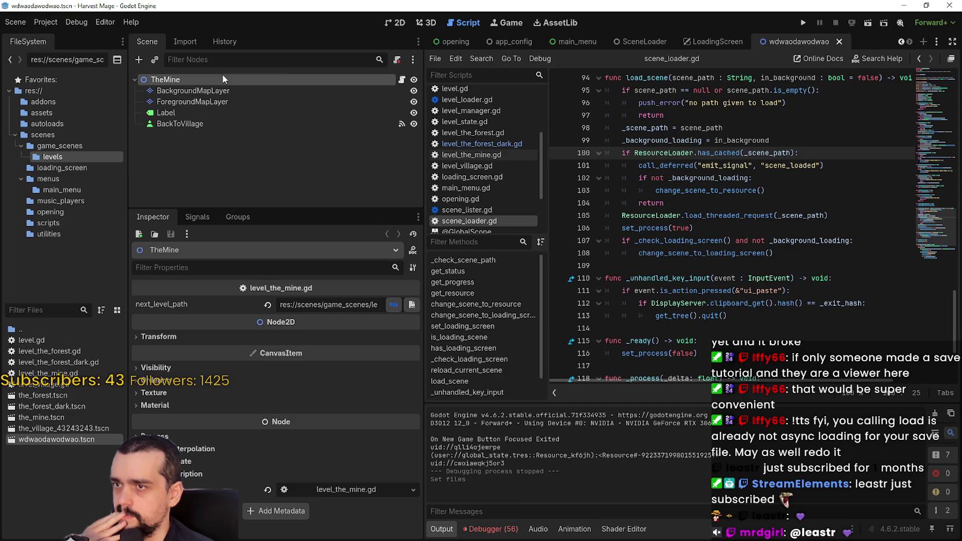
right_click(61, 442)
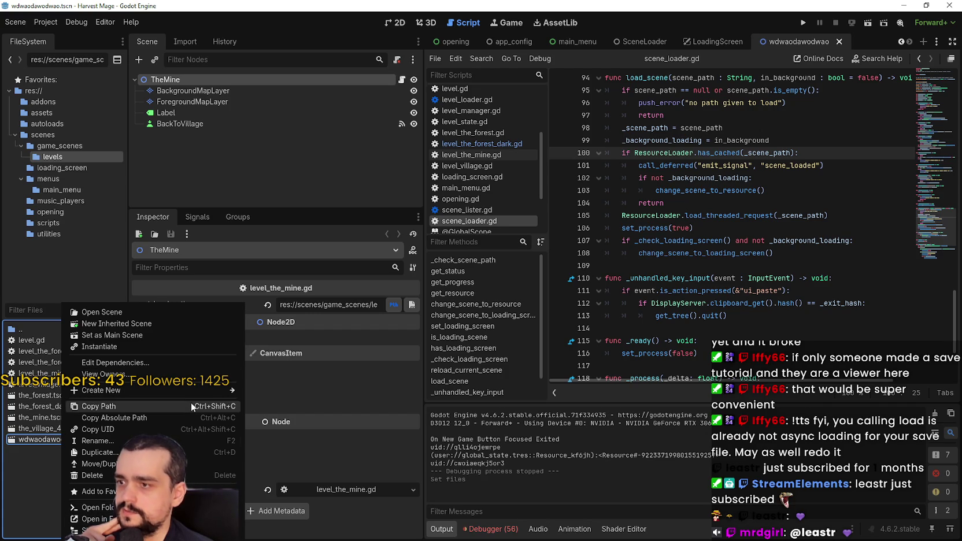
mouse_move(192, 393)
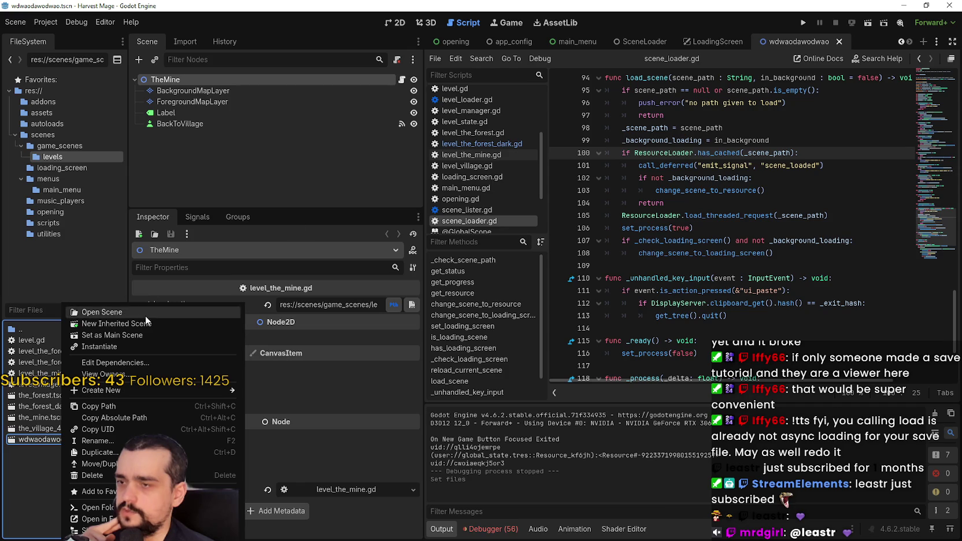
left_click(403, 84)
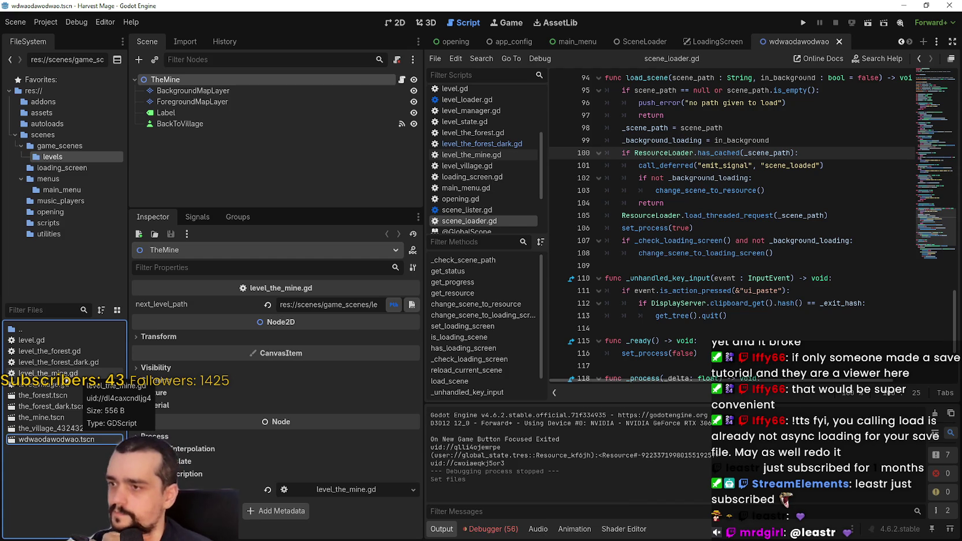
right_click(69, 439)
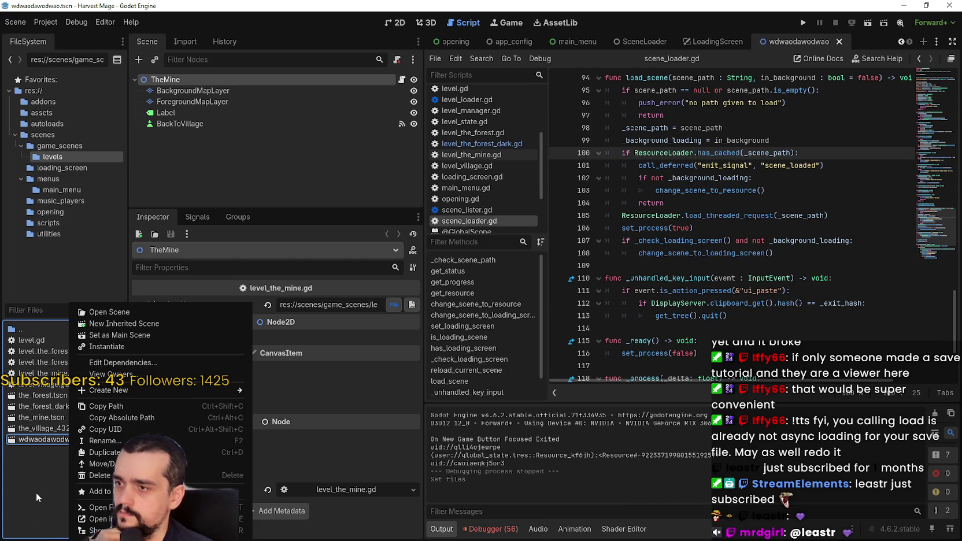
key("Escape")
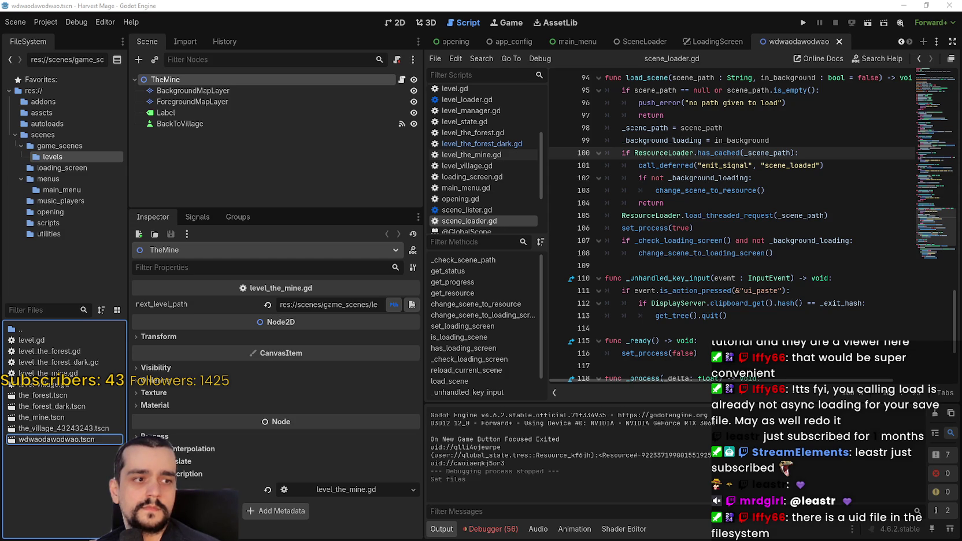
left_click(65, 441)
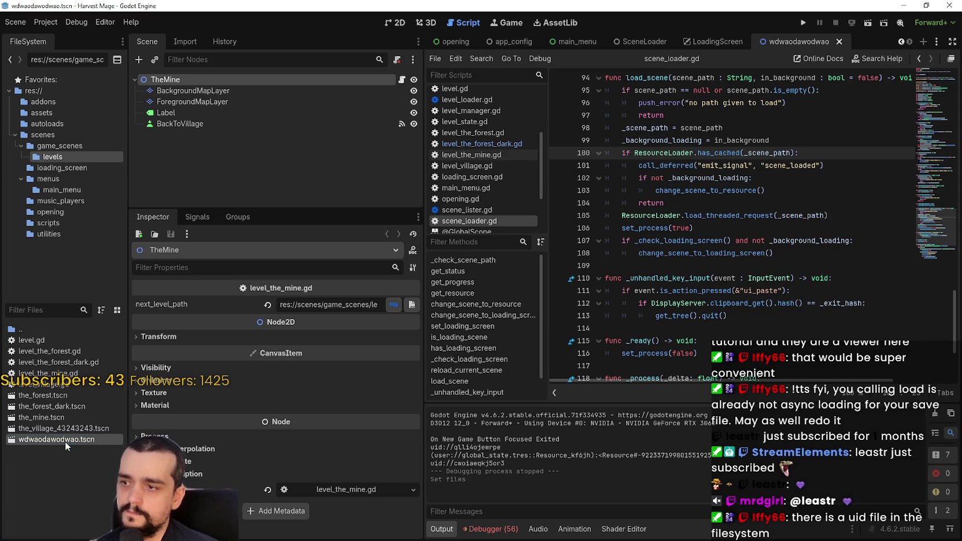
right_click(67, 439)
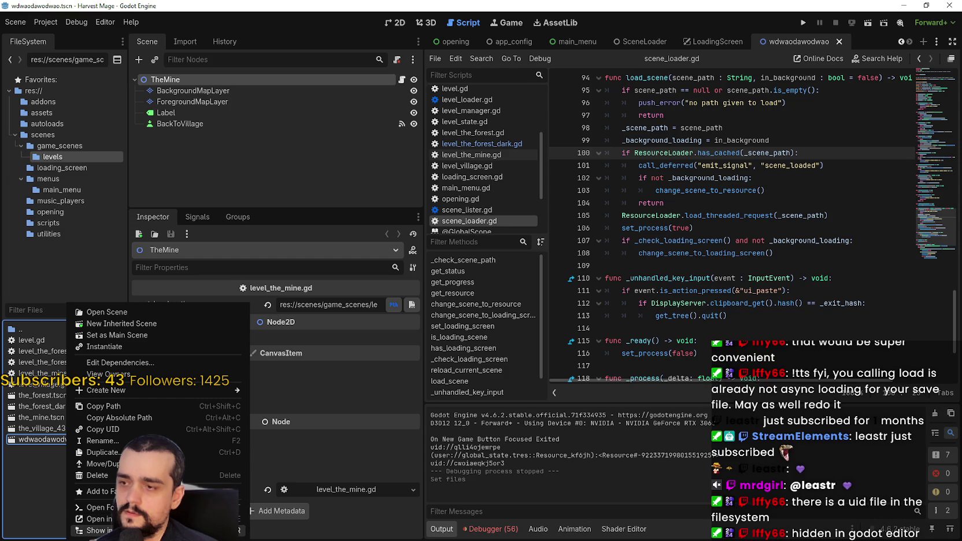
- Show wdwaodawodwao.tscn's levels folder in Windows File Explorer
left_click(51, 457)
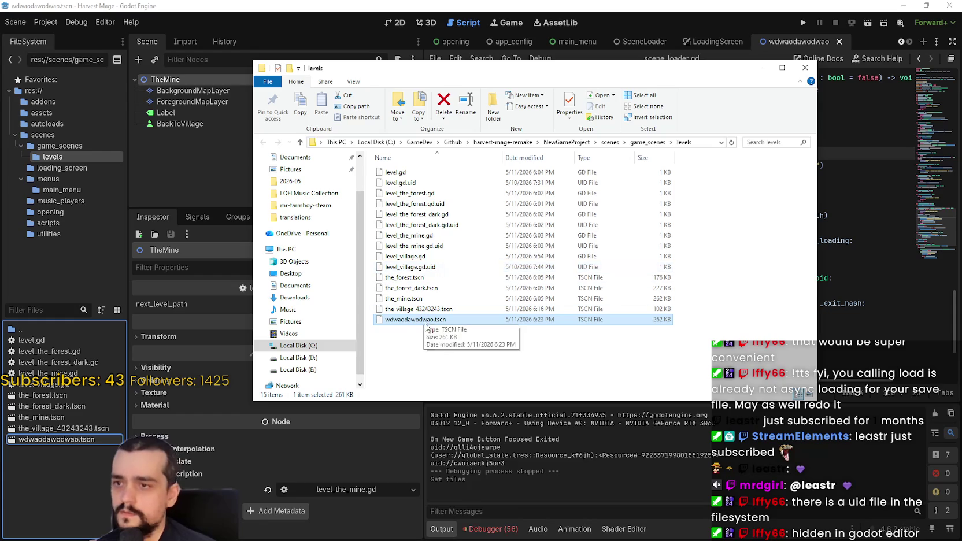
right_click(429, 344)
key("Escape")
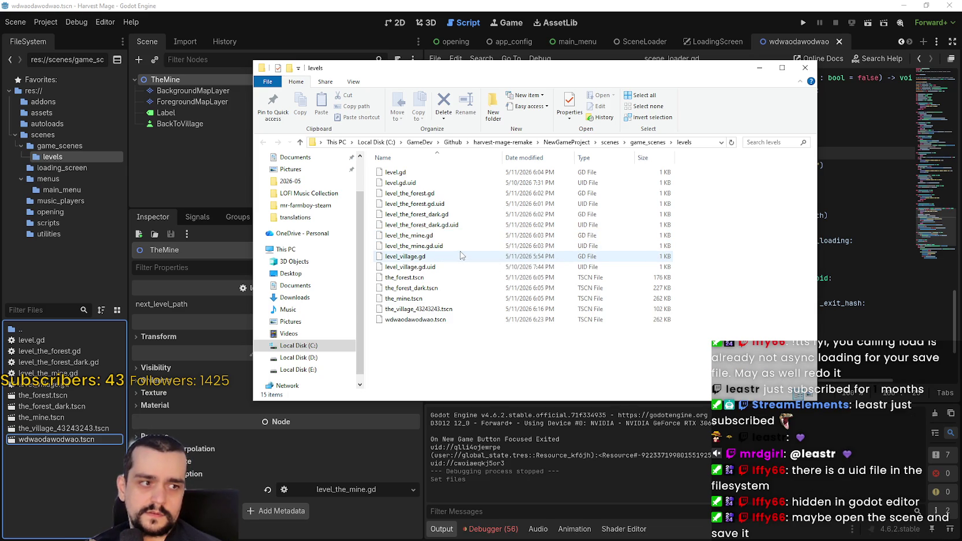
- Save the wdwaodawodwao scene and open level_the_mine.gd in the script editor
left_click(69, 441)
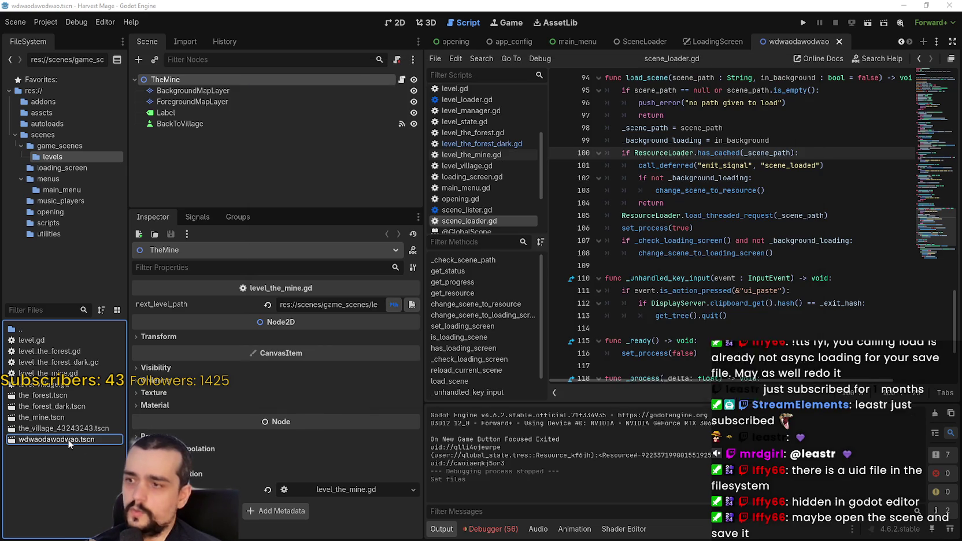
key("ctrl+s")
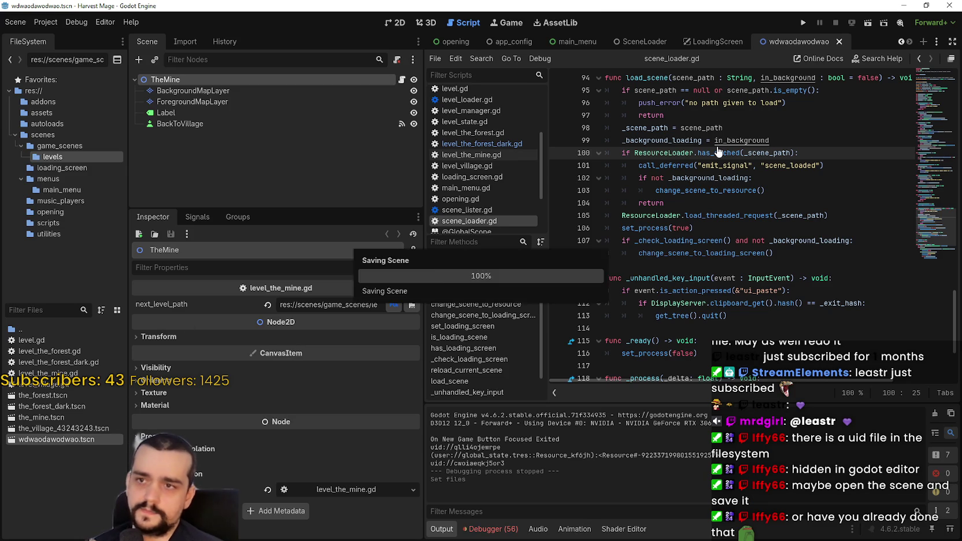
left_click(724, 141)
left_click(471, 154)
left_click(718, 152)
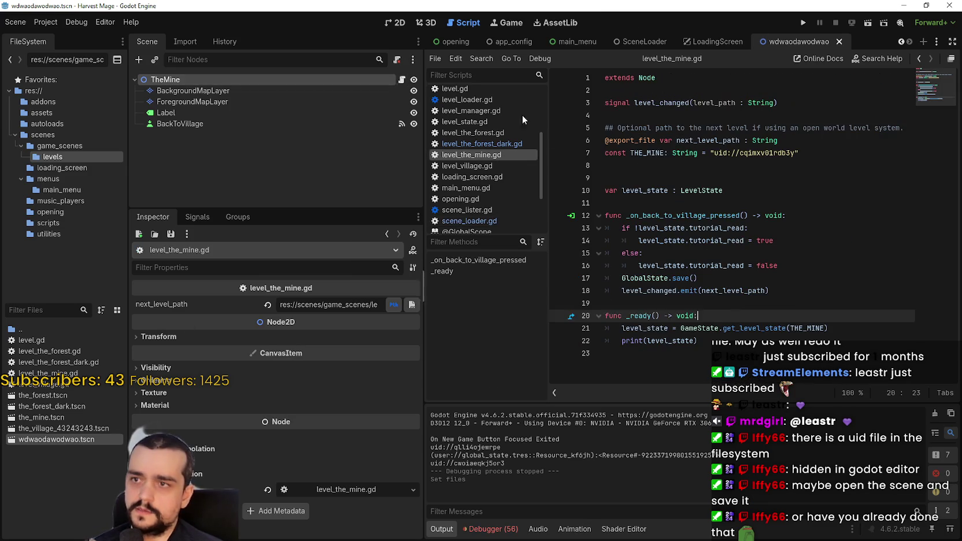
left_click(717, 177)
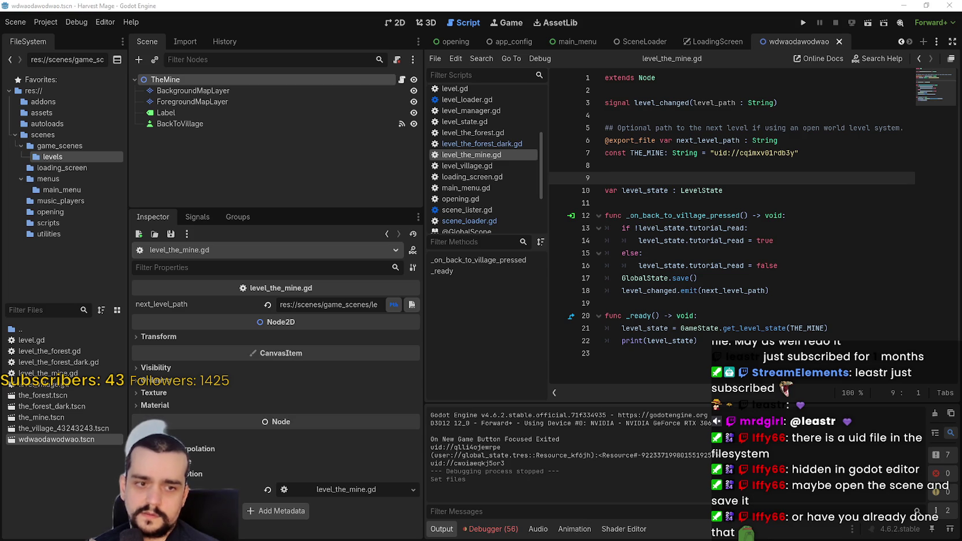
- Refresh the levels folder in File Explorer, check wdwaodawodwao.tscn, and return to Godot
key("ctrl+alt+r")
right_click(428, 337)
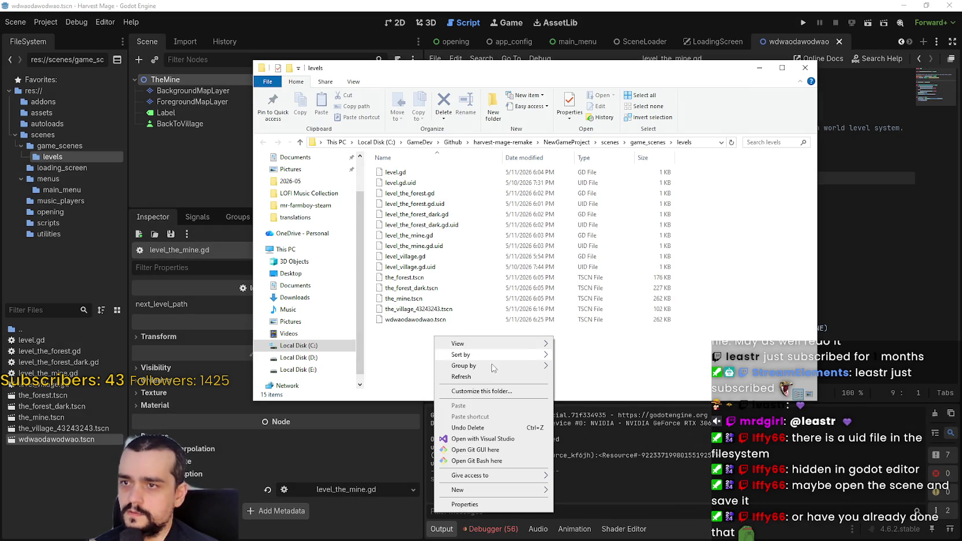
left_click(481, 378)
left_click(429, 319)
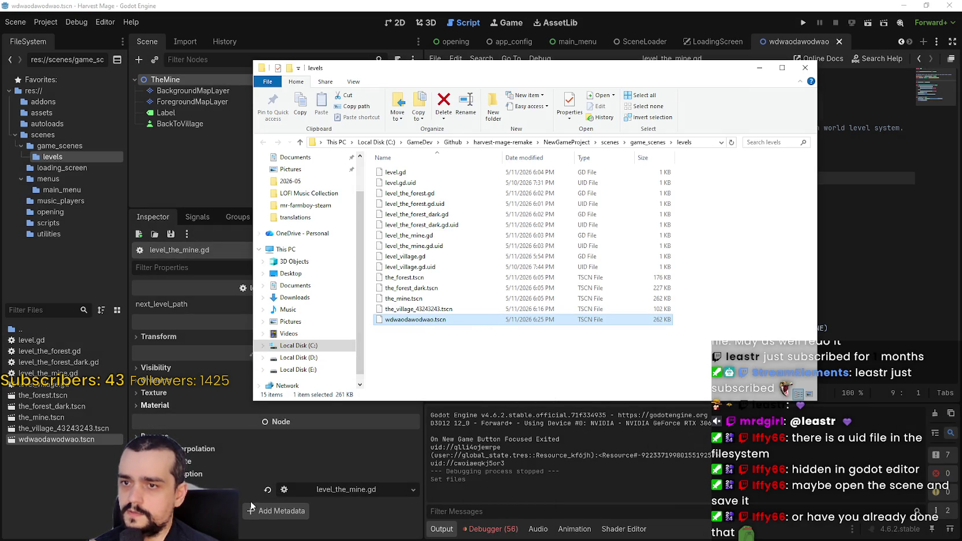
left_click(107, 498)
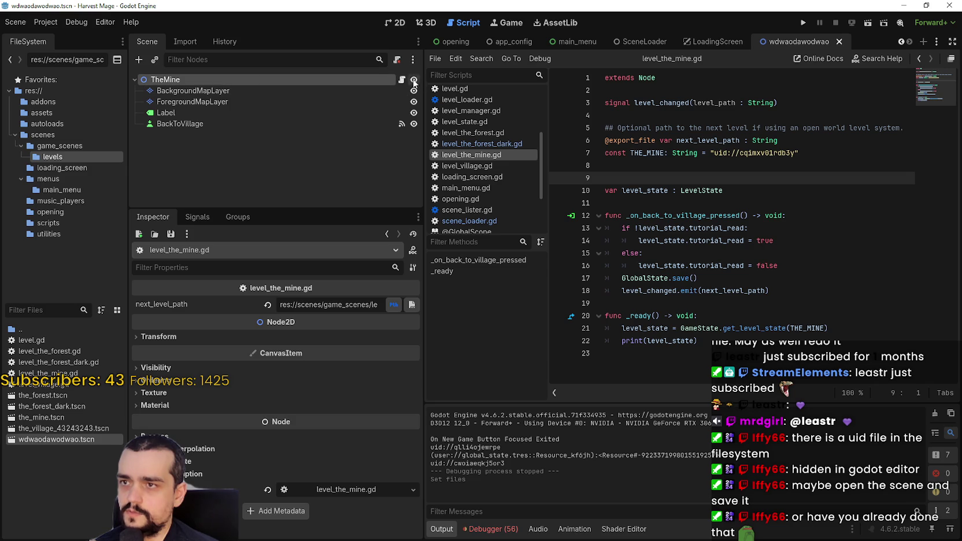
- Rename the root node to Wdwadawdwad, detach its script, save, and reveal the file in Explorer
double_click(168, 83)
type("Wdwadawd")
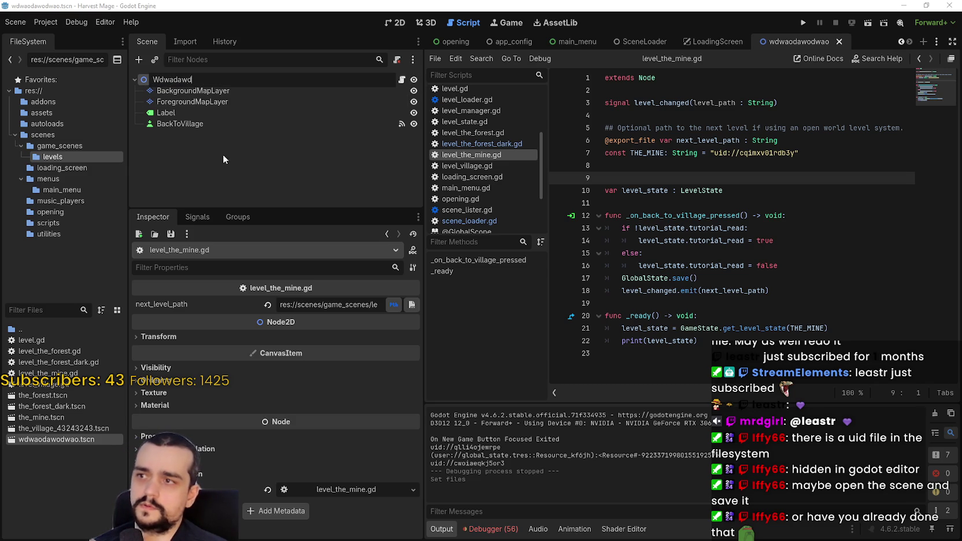
type("wad")
key("Return")
right_click(328, 79)
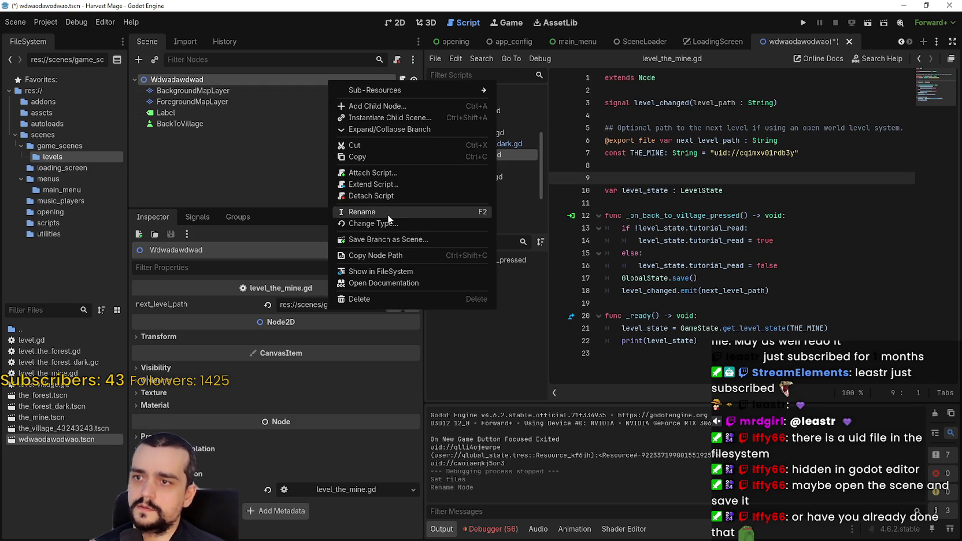
left_click(386, 198)
key("ctrl+s")
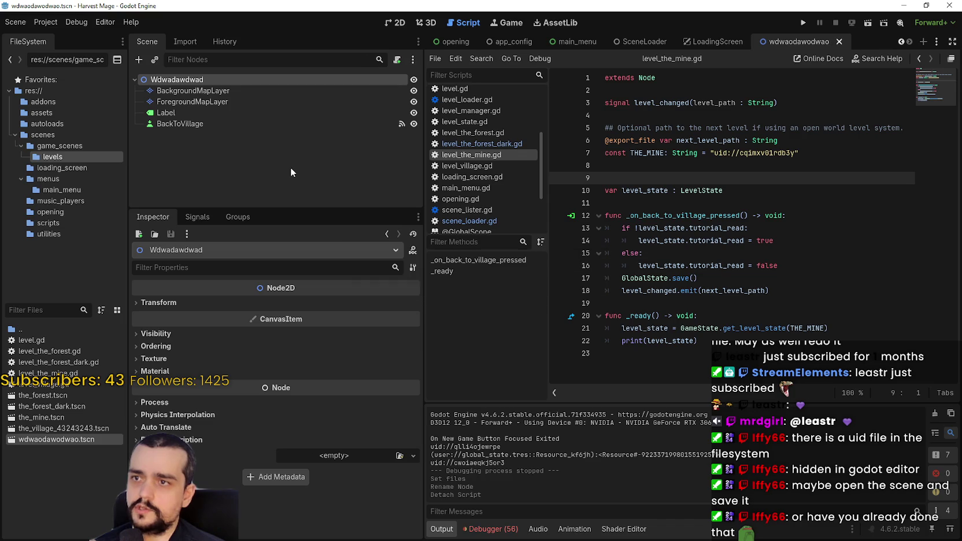
key("ctrl+alt+r")
right_click(444, 356)
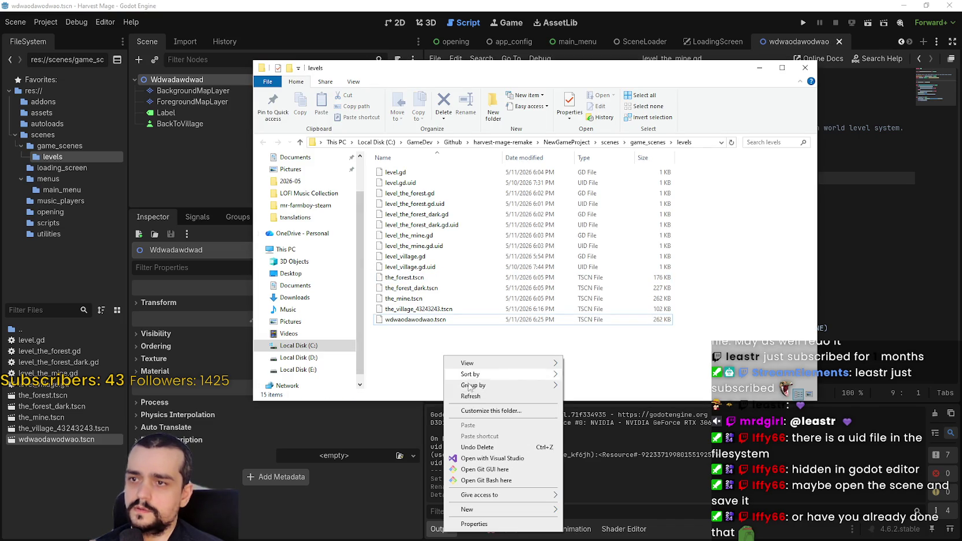
- Refresh the levels folder listing and launch the Harvest Mage game for testing
left_click(470, 396)
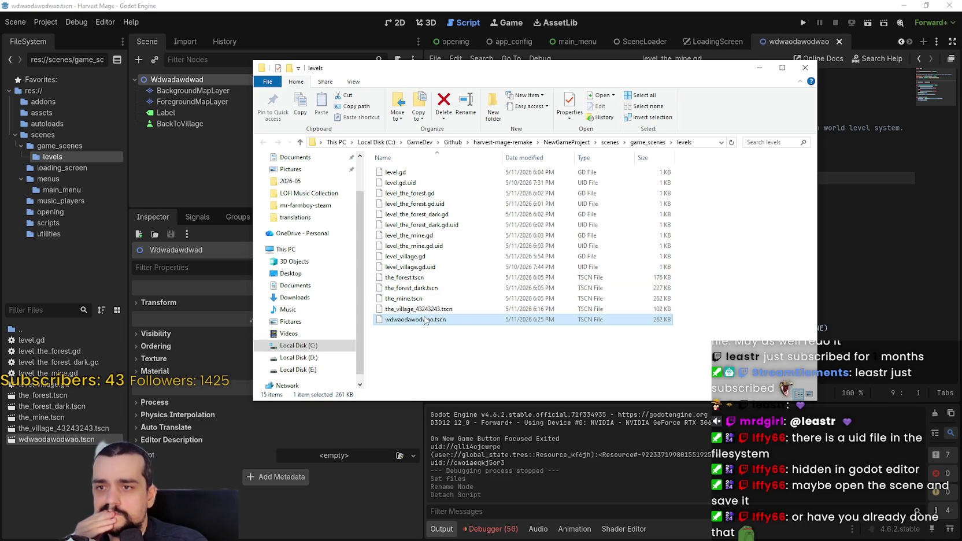
left_click(807, 23)
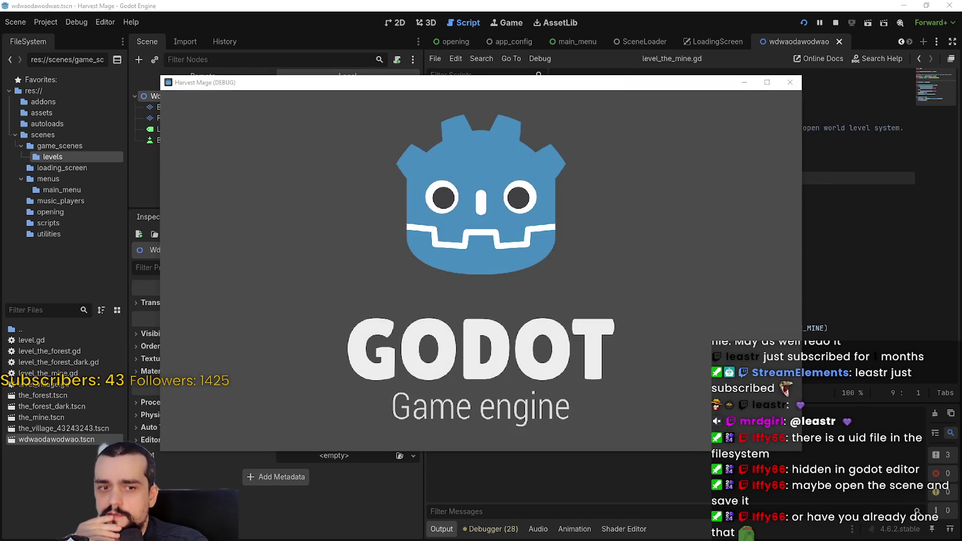
key("alt+Tab")
right_click(430, 344)
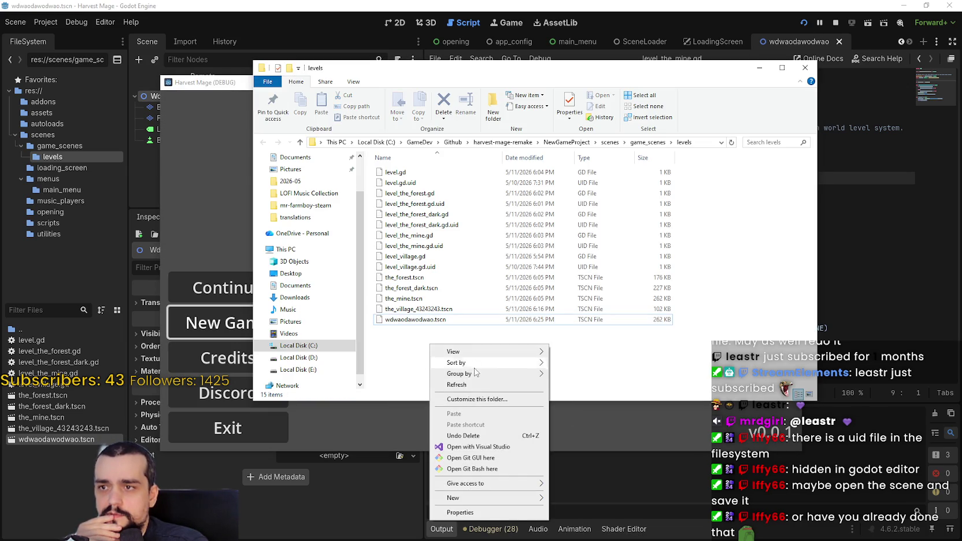
left_click(457, 384)
- Select wdwaodawodwao.tscn, minimise the levels folder, and exit the running game
left_click(421, 319)
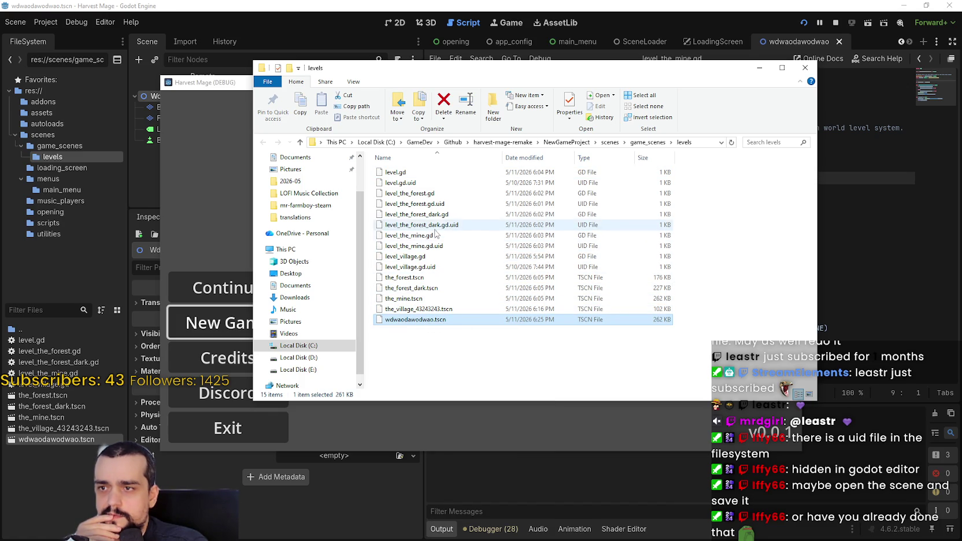
left_click(462, 347)
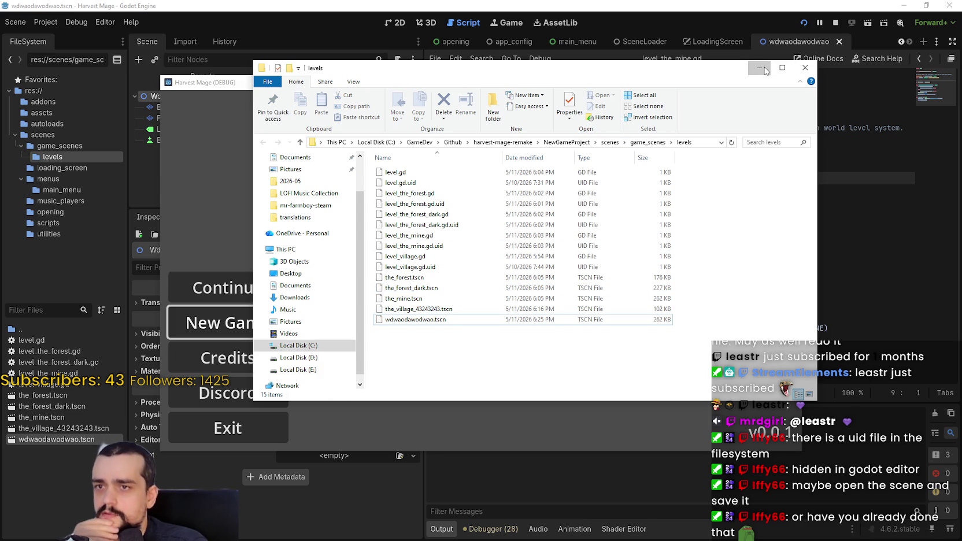
left_click(762, 69)
left_click(232, 428)
left_click(232, 428)
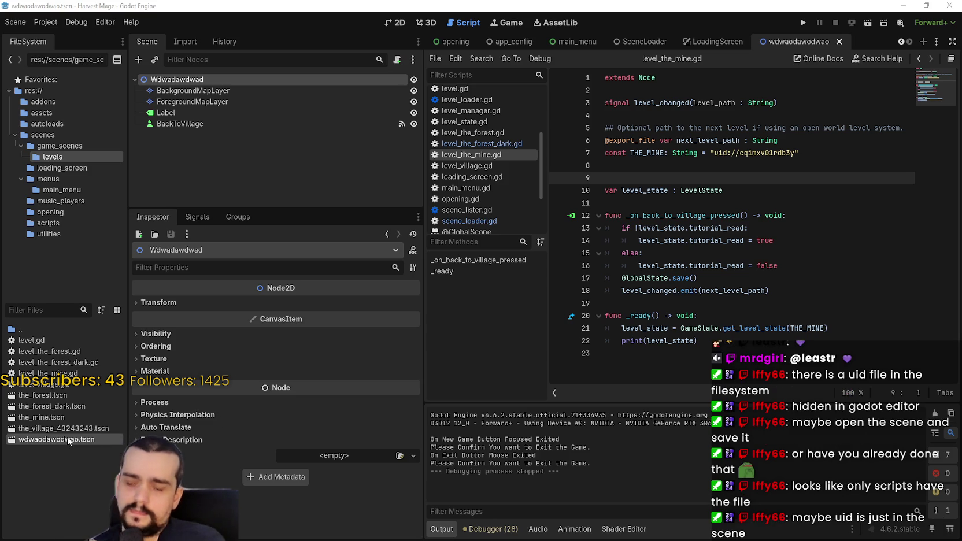
- Reveal the wdwaodawodwao scene file in File Explorer with Ctrl+Alt+R
key("ctrl+alt+r")
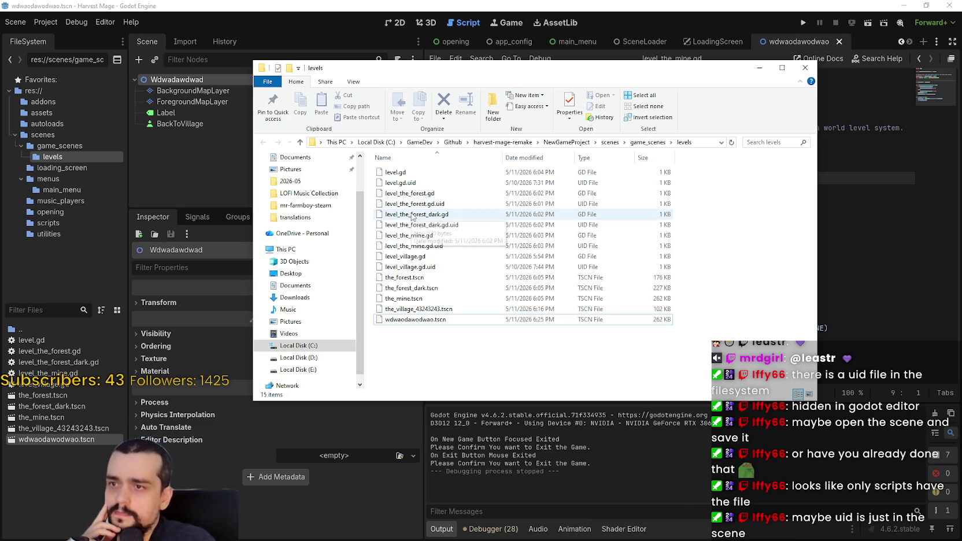
- Open wdwaodawodwao.tscn in Notepad
right_click(409, 322)
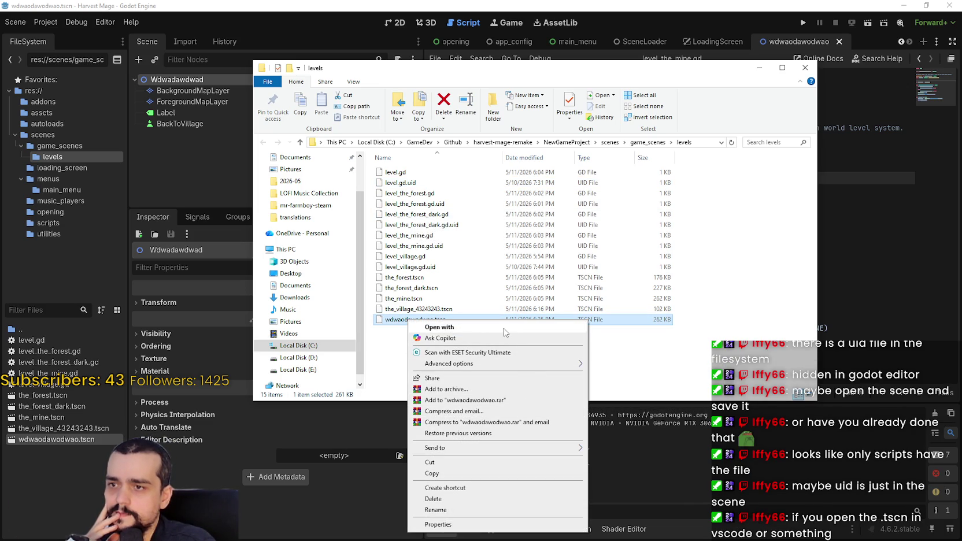
left_click(487, 328)
left_click(434, 172)
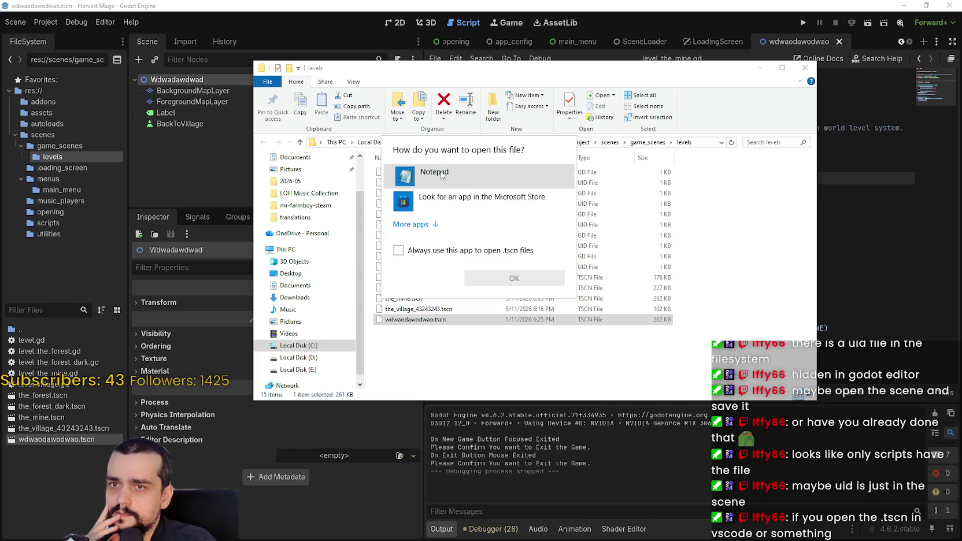
left_click(514, 278)
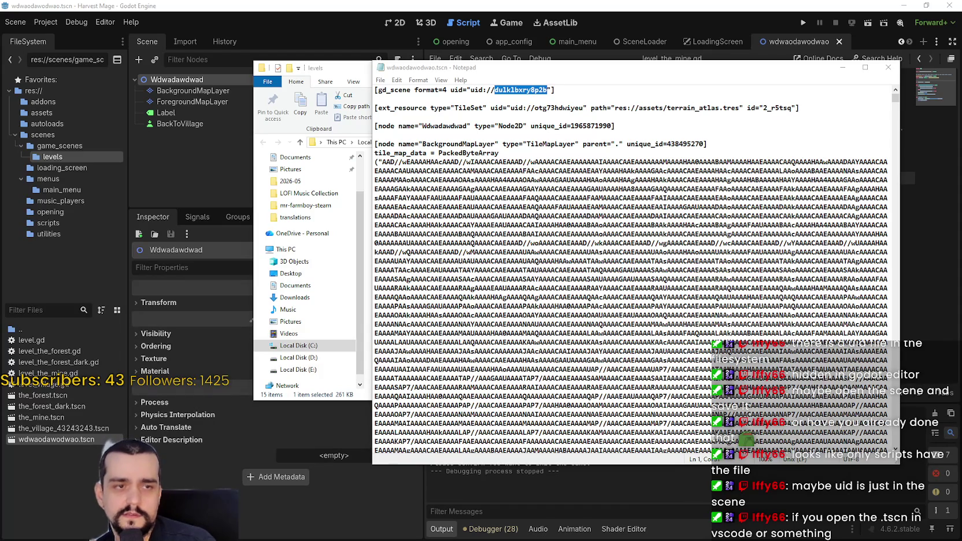
- Replace the header uid with uid://cwoiaeqkj5or3, save, and close Notepad and the folder
left_click(508, 90)
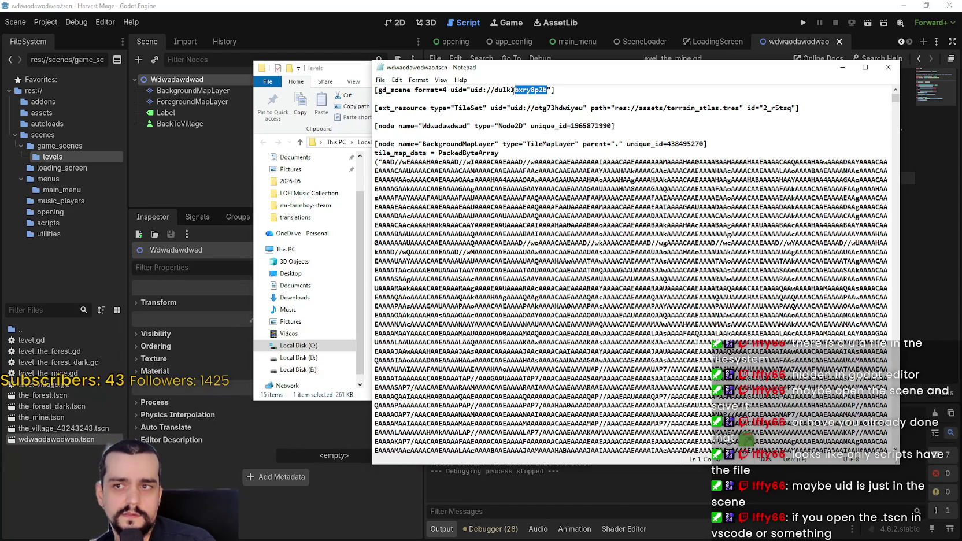
key("BackSpace")
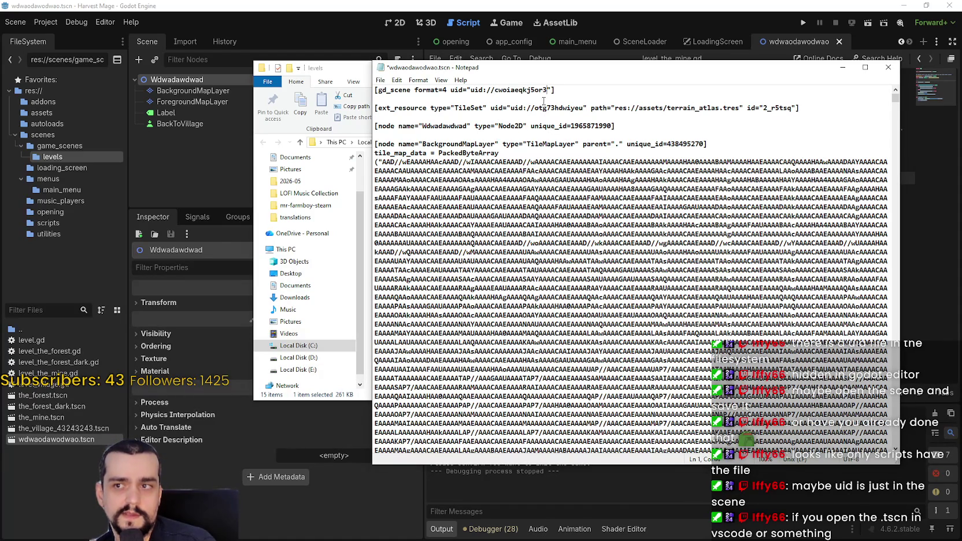
left_click(889, 67)
left_click(903, 63)
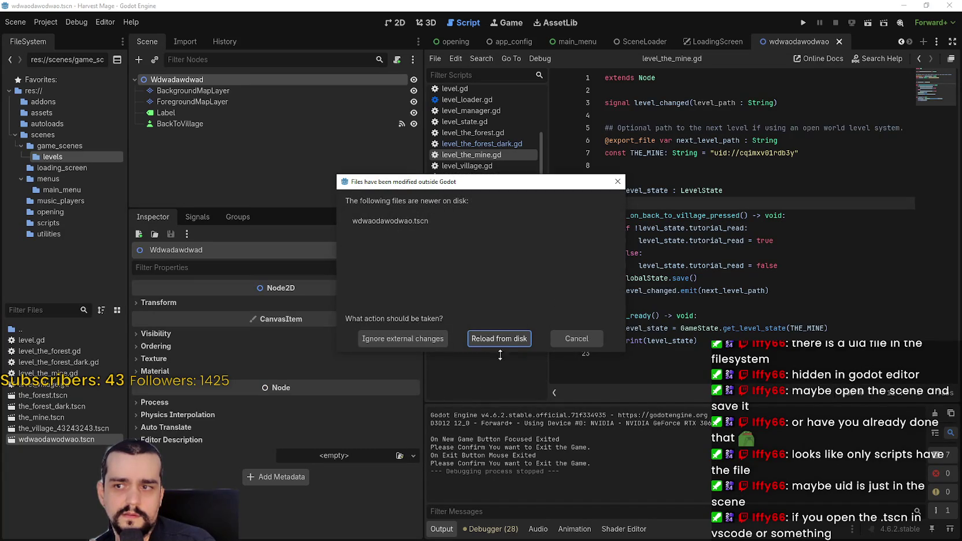
- Reload wdwaodawodwao.tscn from disk and return to the levels folder window
left_click(504, 340)
mouse_move(54, 439)
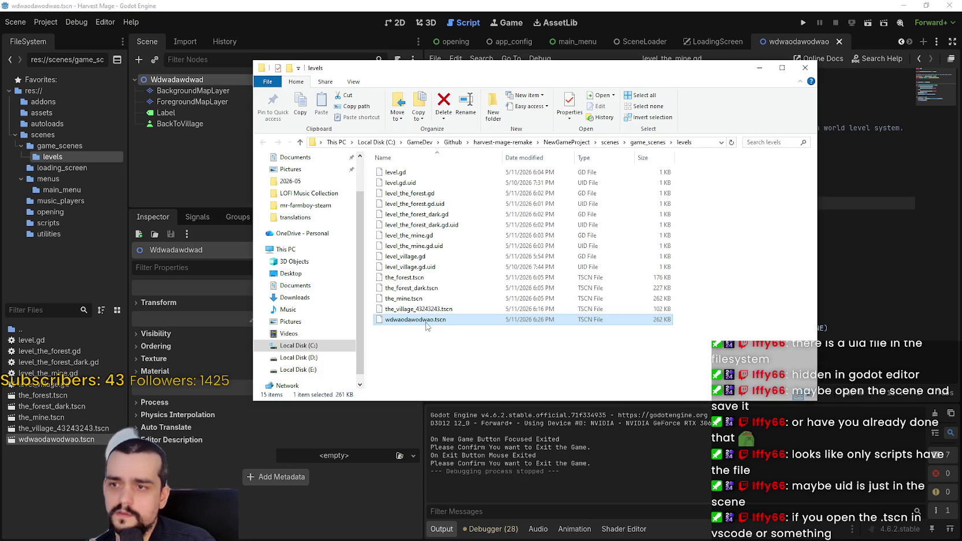
right_click(426, 325)
left_click(475, 334)
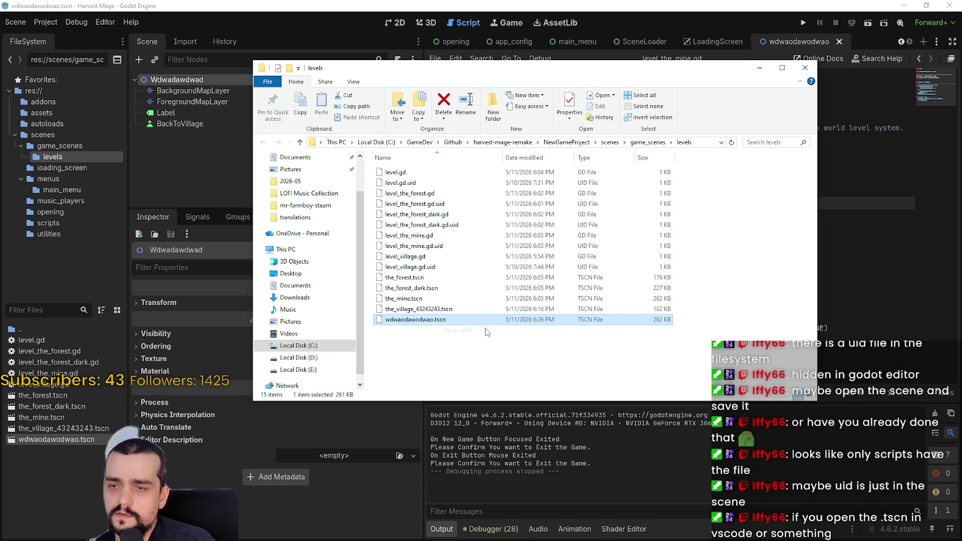
left_click(398, 251)
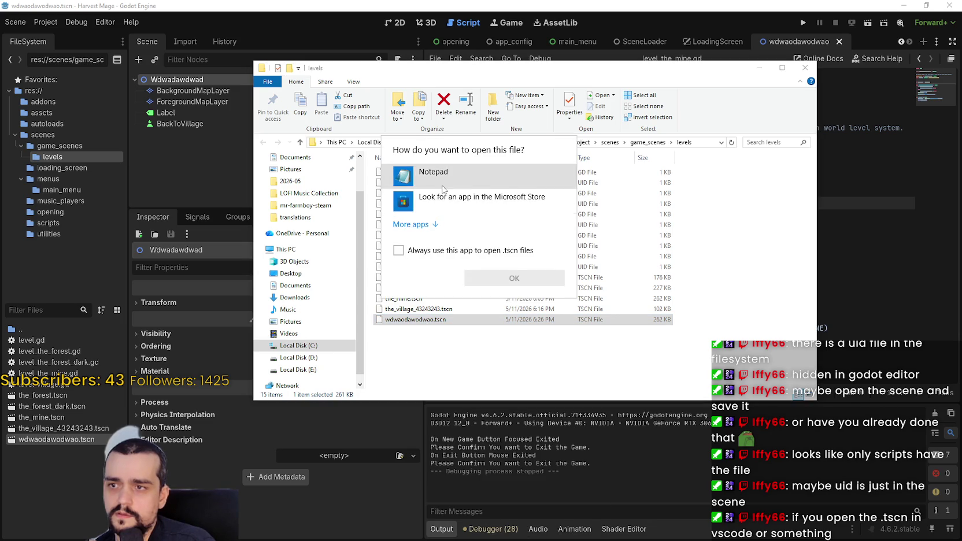
double_click(443, 178)
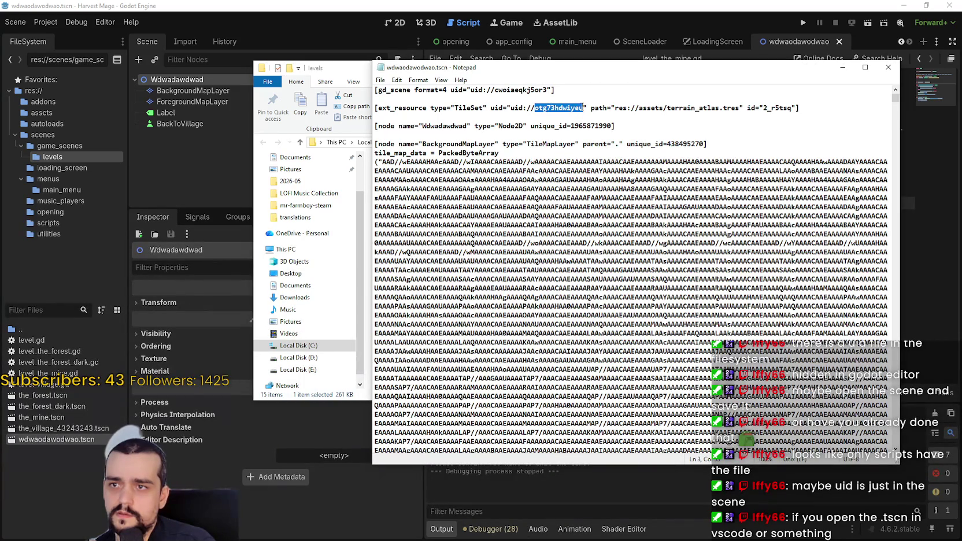
left_click(451, 90)
key("shift+End")
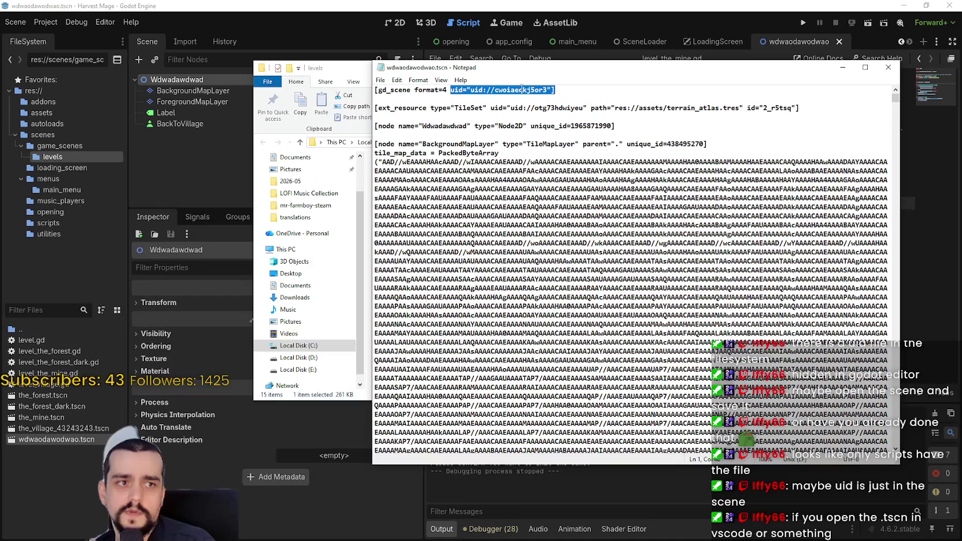
left_click(888, 67)
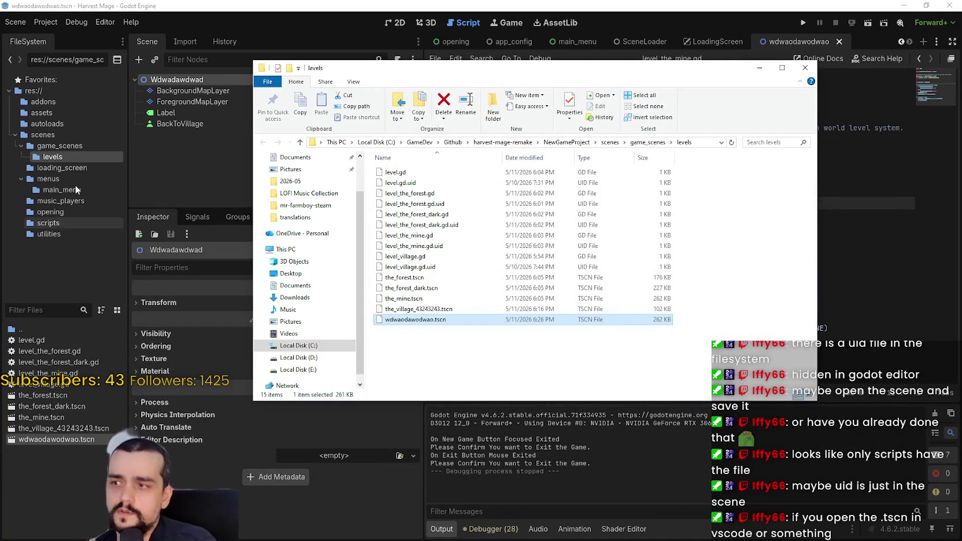
left_click(67, 135)
left_click(67, 135)
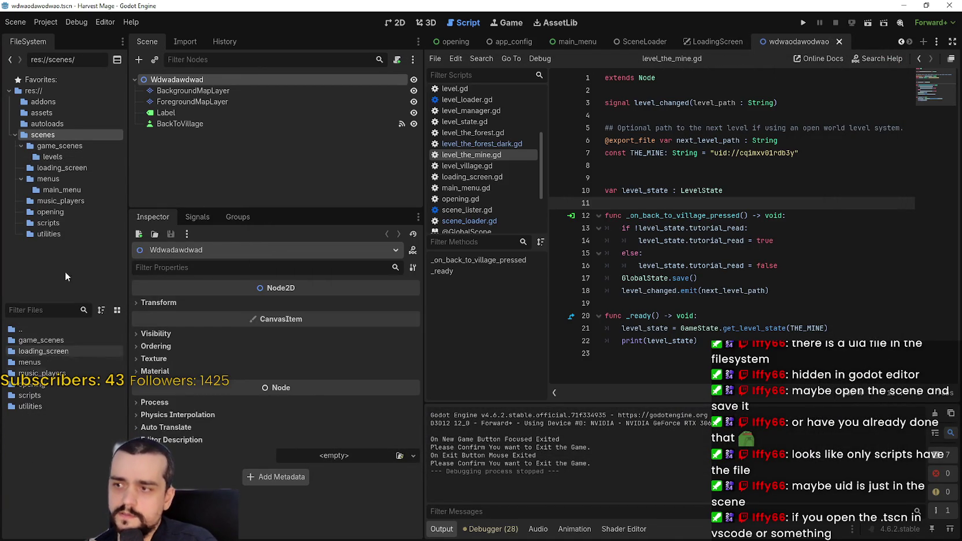
- Browse to the game_scenes levels folder and bring up file actions for level_the_mine.gd
left_click(61, 212)
left_click(58, 146)
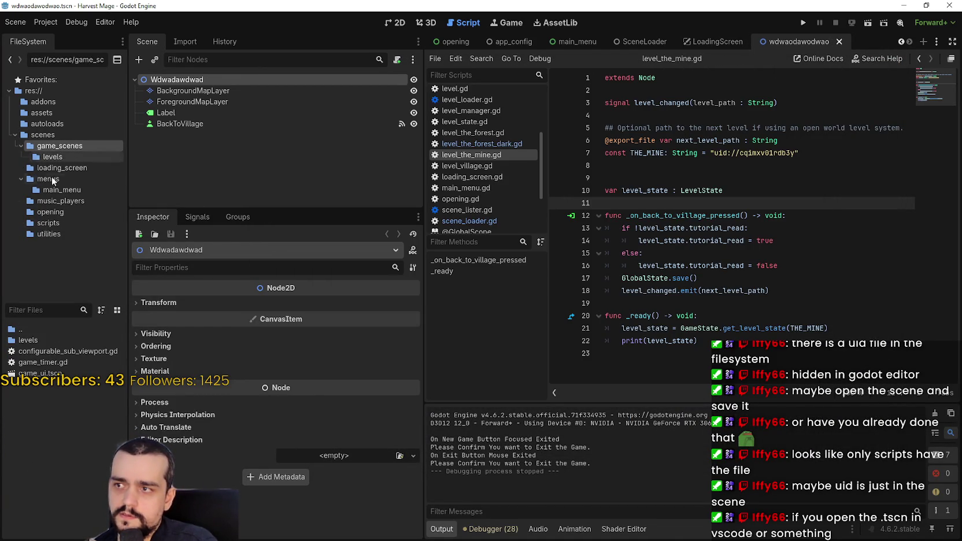
double_click(32, 340)
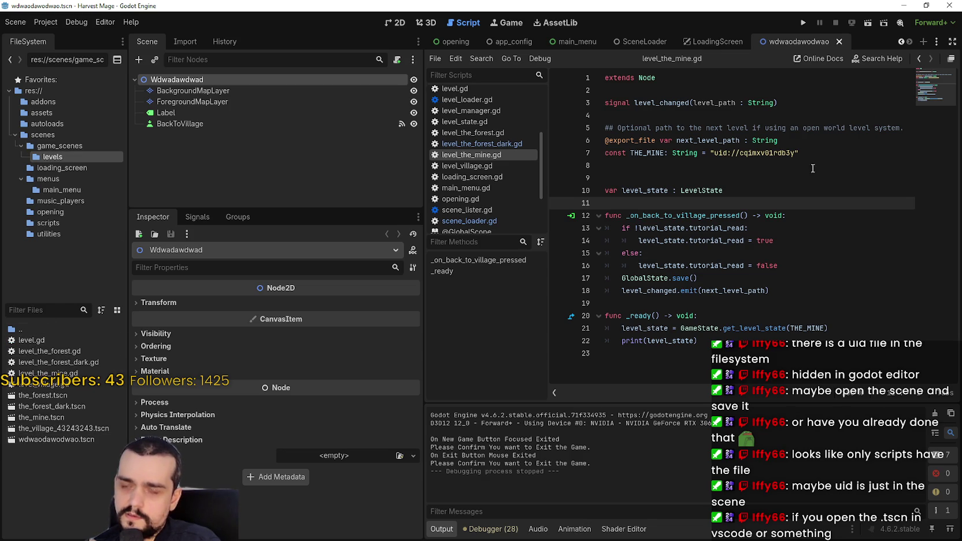
left_click(46, 22)
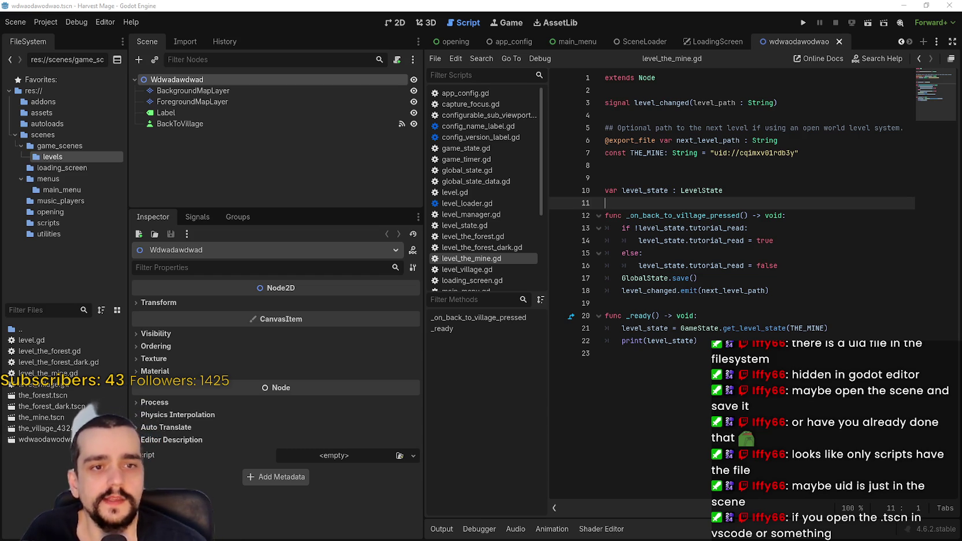
left_click(765, 233)
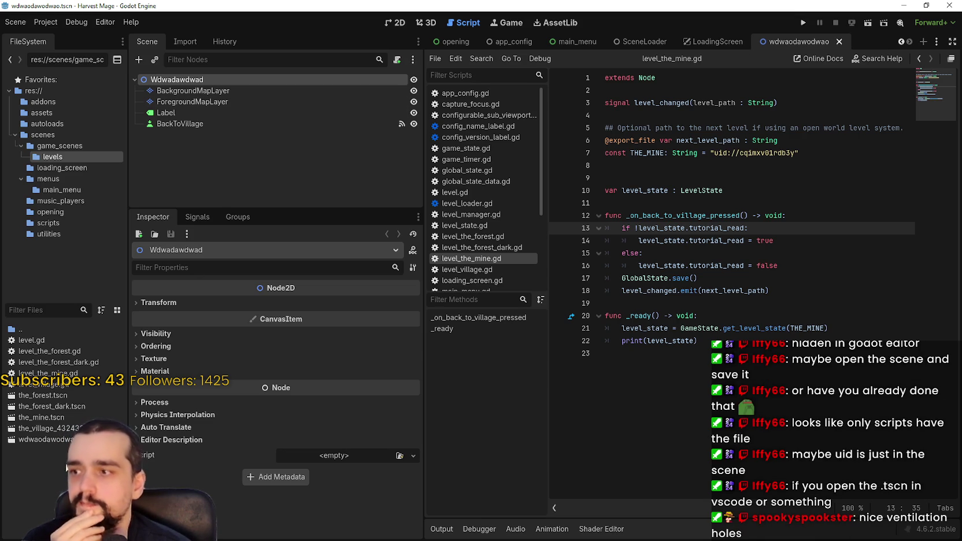
mouse_move(44, 374)
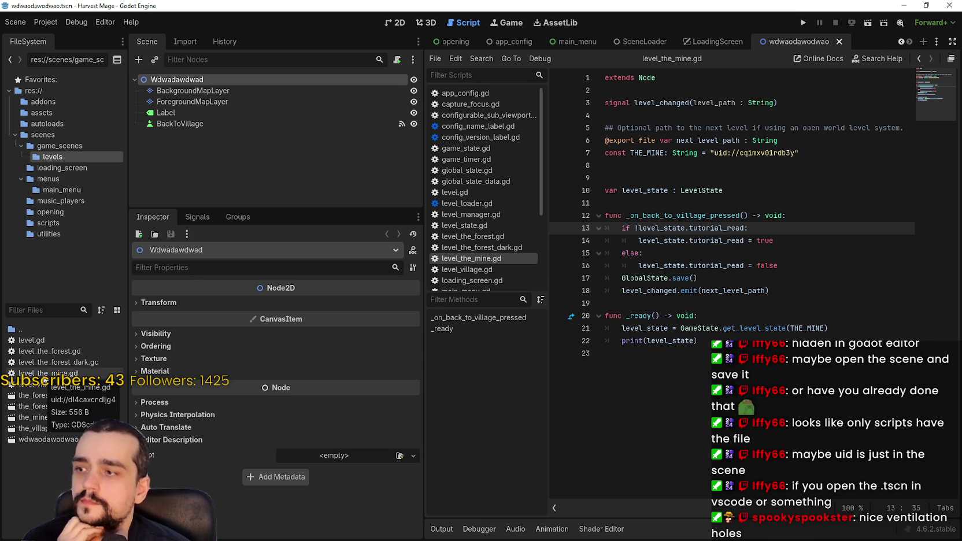
right_click(69, 374)
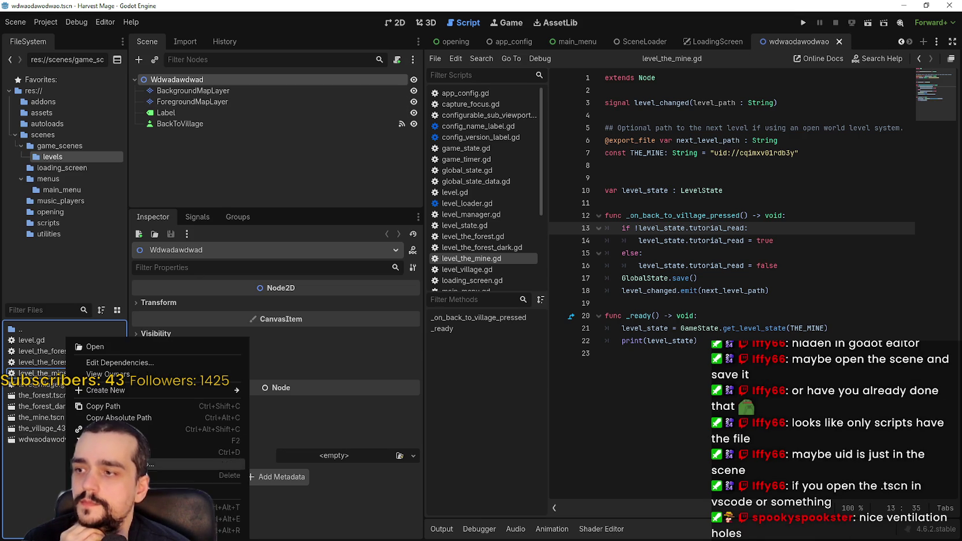
- Start and cancel duplicating level_the_mine.gd, then open the rename field of wdwaodawodwao.tscn
left_click(116, 452)
left_click(432, 264)
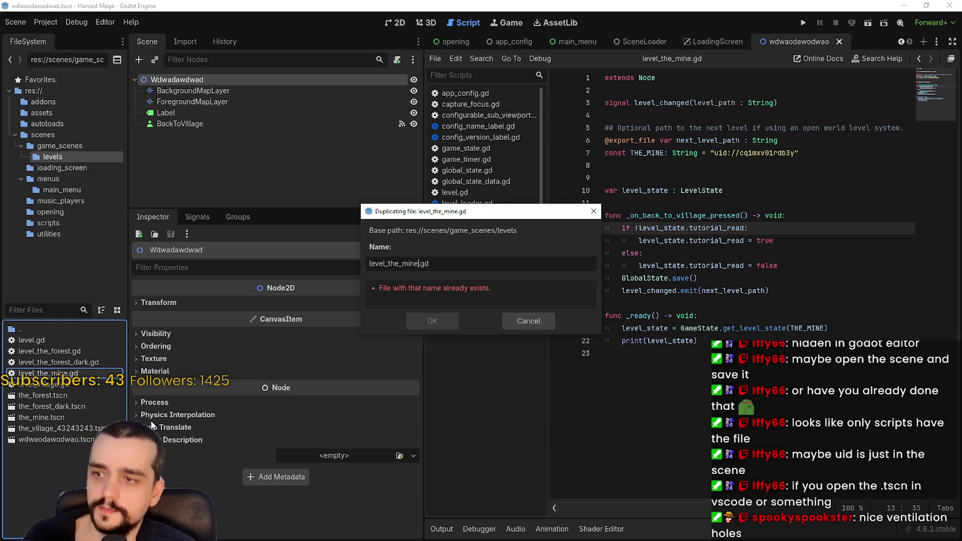
left_click(511, 321)
right_click(34, 438)
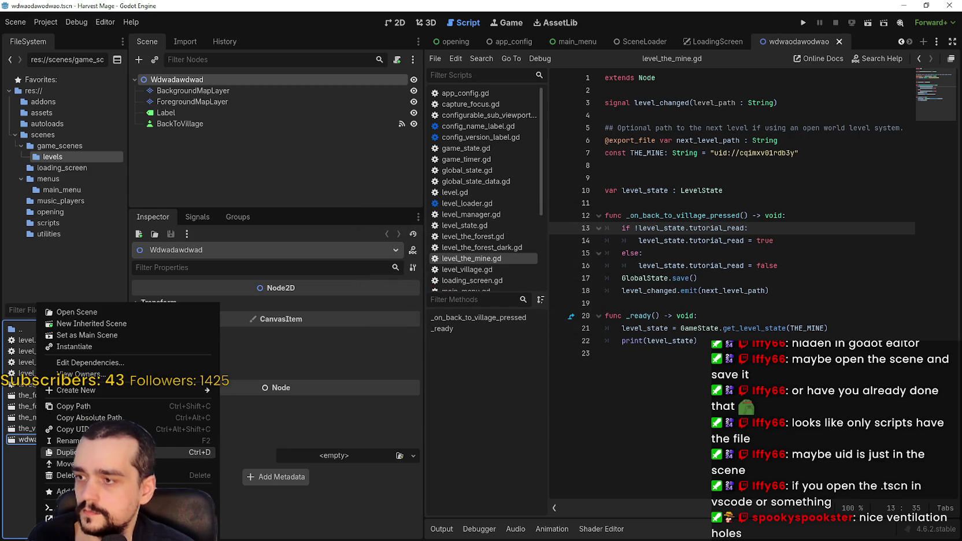
left_click(19, 485)
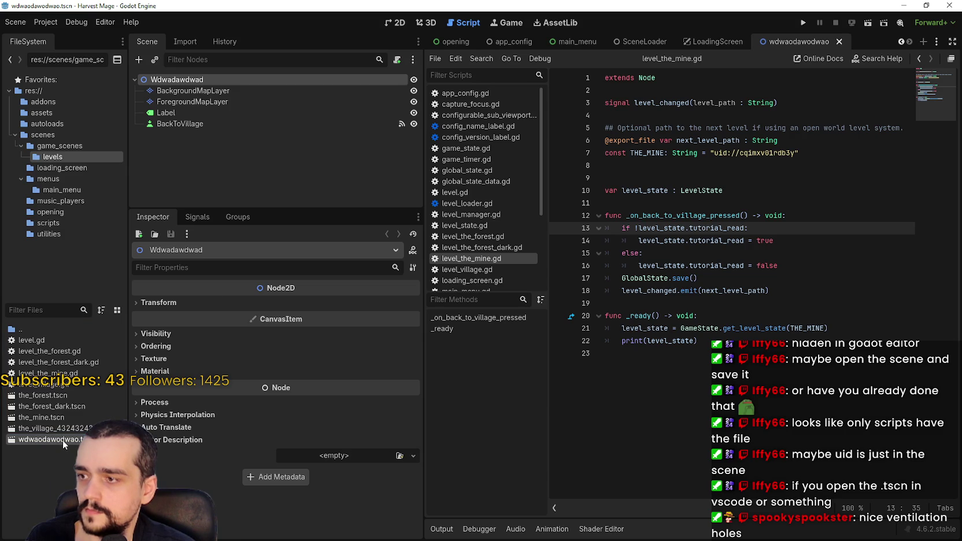
right_click(63, 440)
left_click(87, 440)
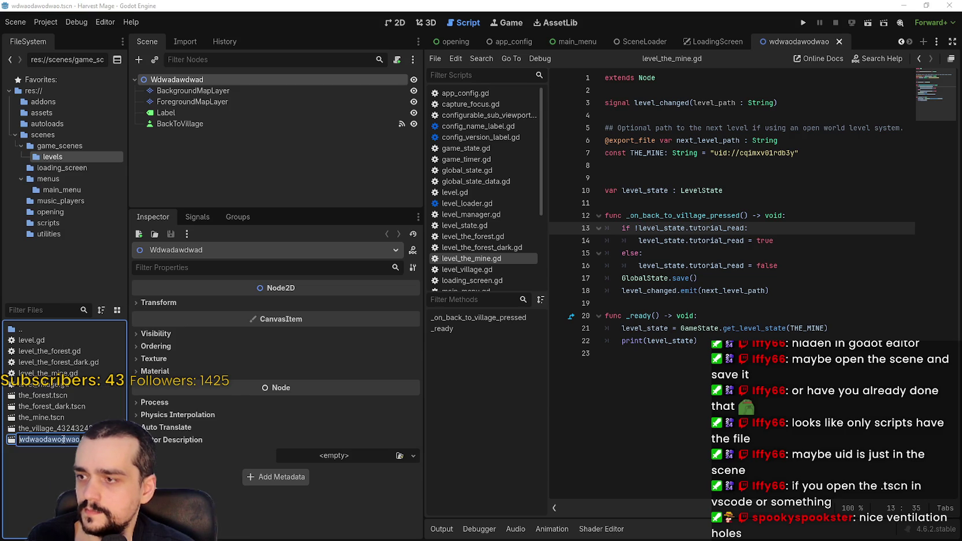
left_click(47, 373)
- Duplicate level_the_mine.gd as wdwaodawodwao.gd and open it in the script editor
right_click(53, 372)
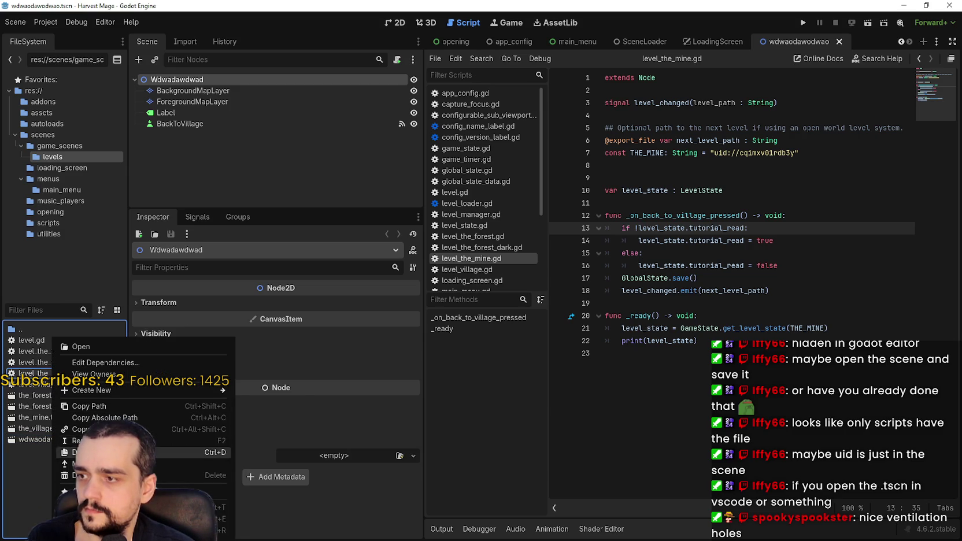
left_click(104, 452)
type("wdwaodawodwao")
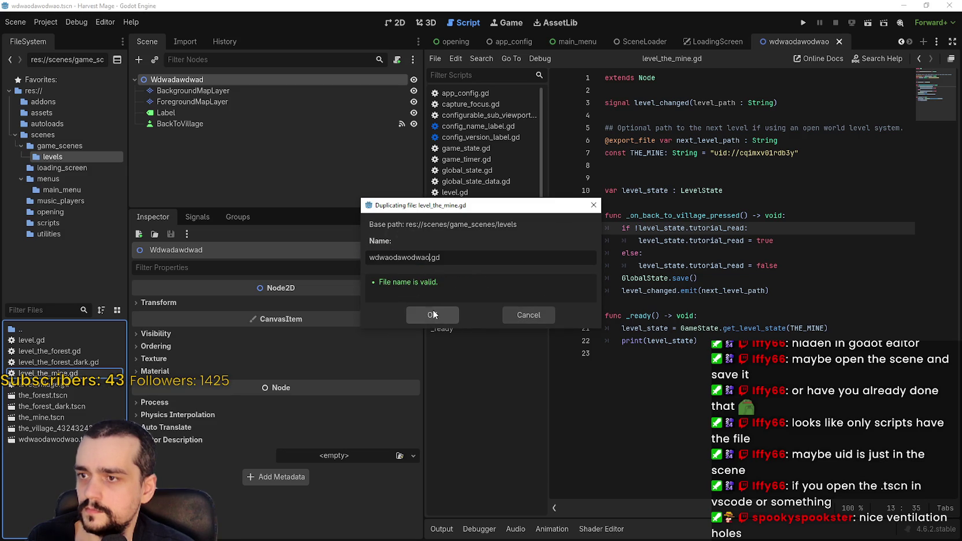
left_click(432, 315)
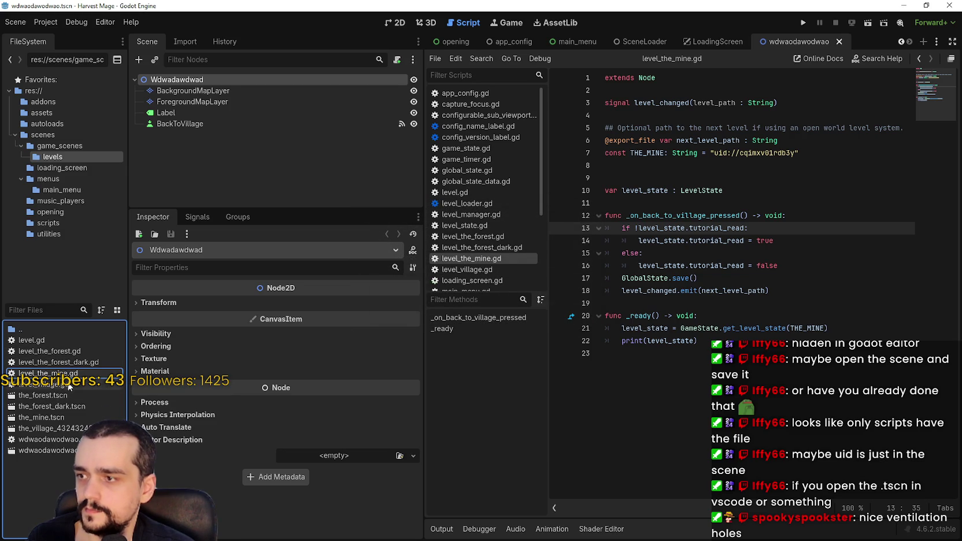
double_click(68, 440)
left_click(722, 190)
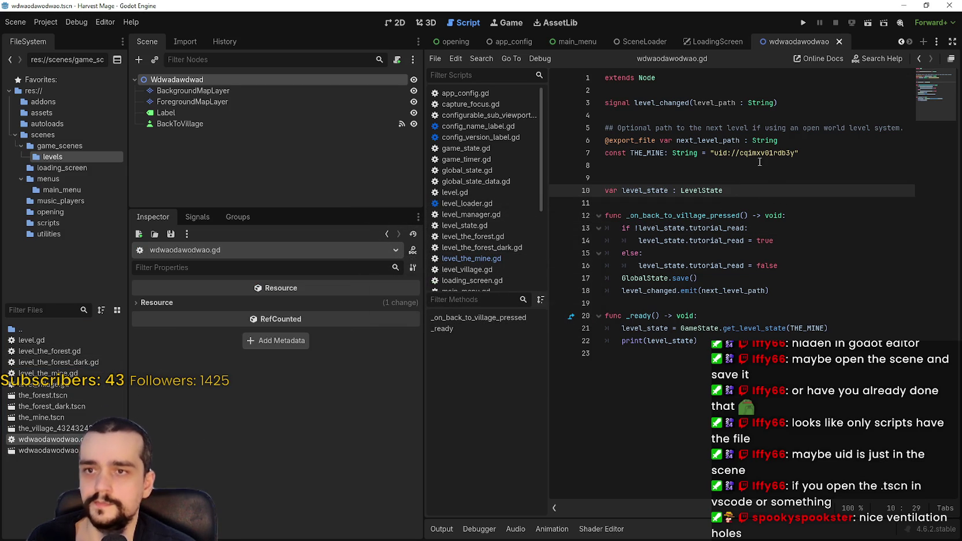
- Rename the THE_MINE constant on line 7 to THE_MINE_DARK
left_click(757, 153)
double_click(647, 153)
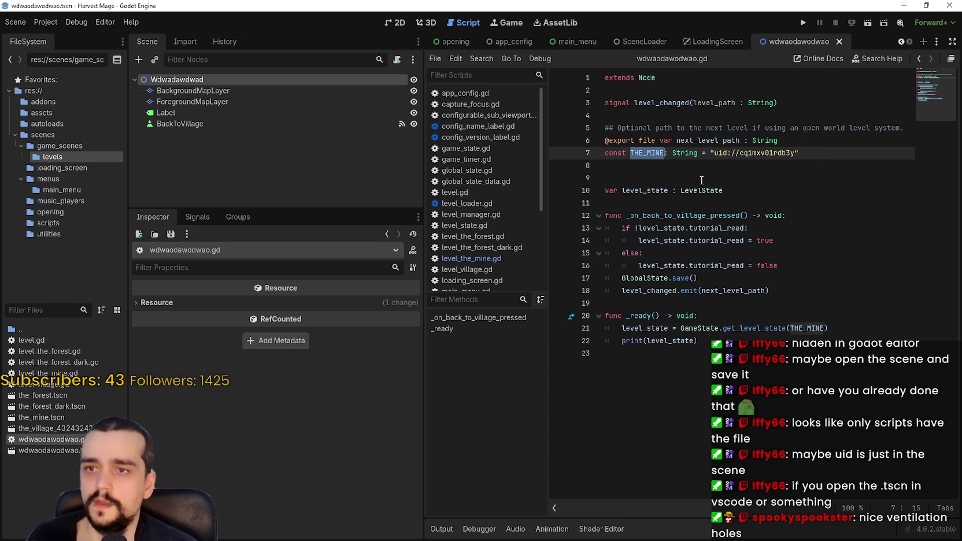
right_click(63, 450)
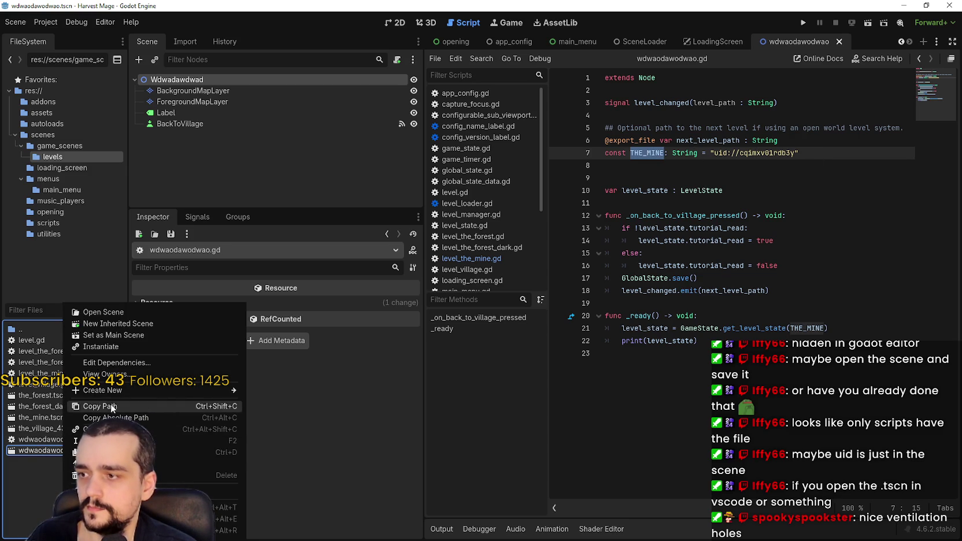
key("Escape")
left_click(666, 153)
type("_DARK")
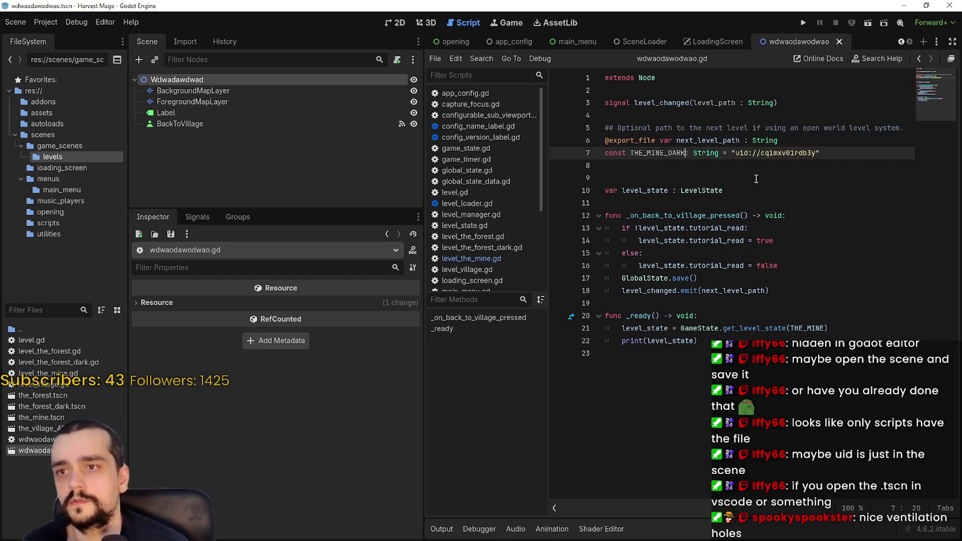
- Paste uid://cwoiaeqkj5or3 over the old uid and copy the THE_MINE_DARK name
left_click_drag(817, 153, 735, 153)
type("uid://cwoiaeqkj5or3")
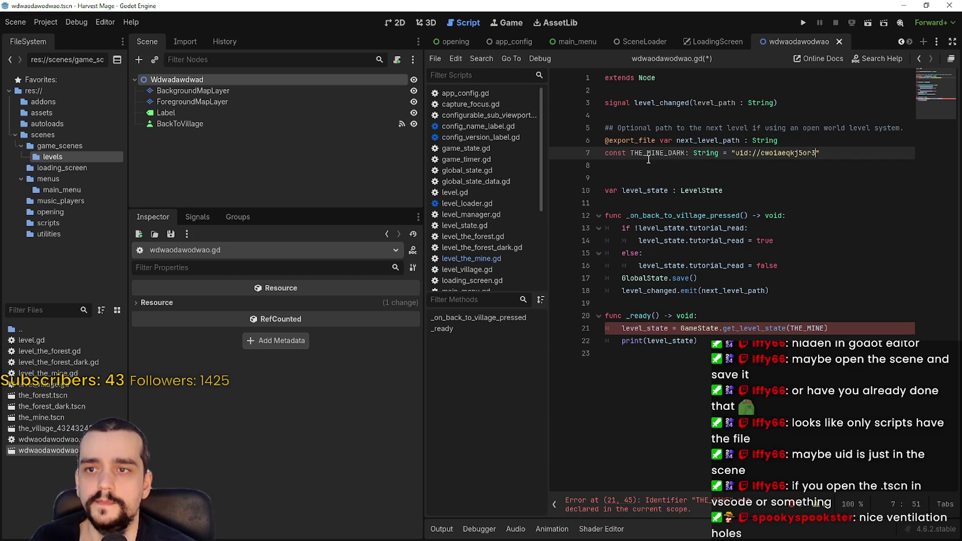
double_click(642, 154)
key("ctrl+c")
double_click(807, 328)
- Use THE_MINE_DARK on line 21, save, and attach wdwaodawodwao.gd to the Wdwadawdwad root
key("ctrl+v")
left_click(798, 361)
key("ctrl+s")
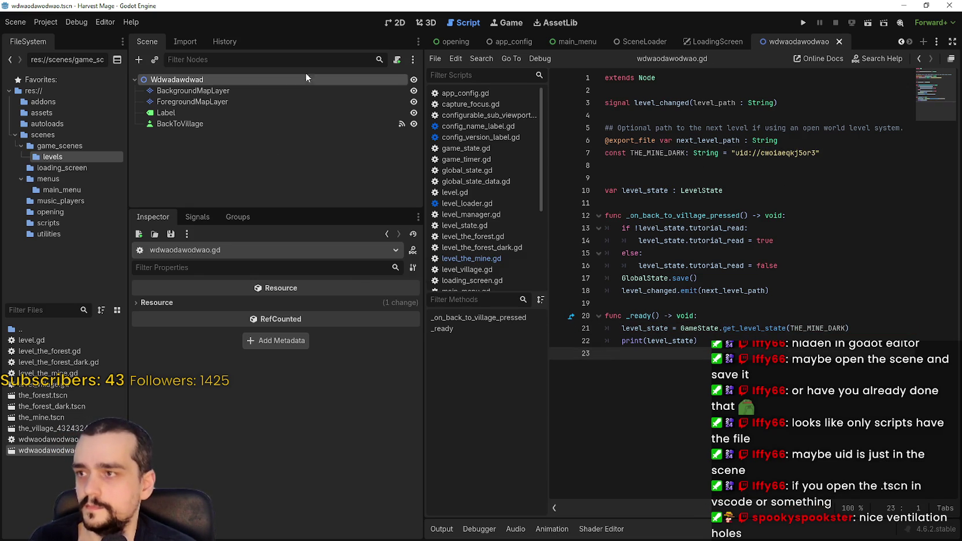
left_click(220, 83)
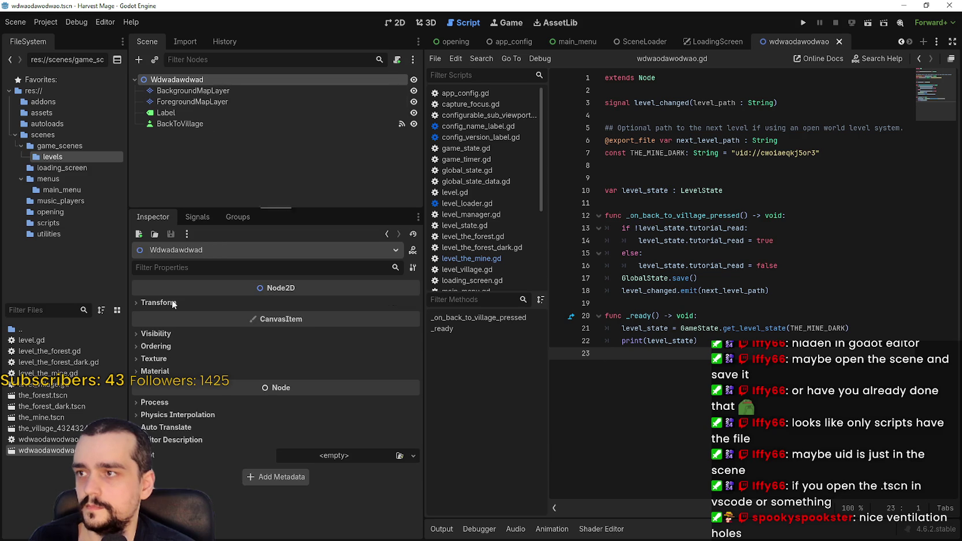
left_click_drag(35, 439, 364, 455)
key("ctrl+s")
- Test-run the game, travel from the village To The Dark Mine, then stop it
left_click(809, 128)
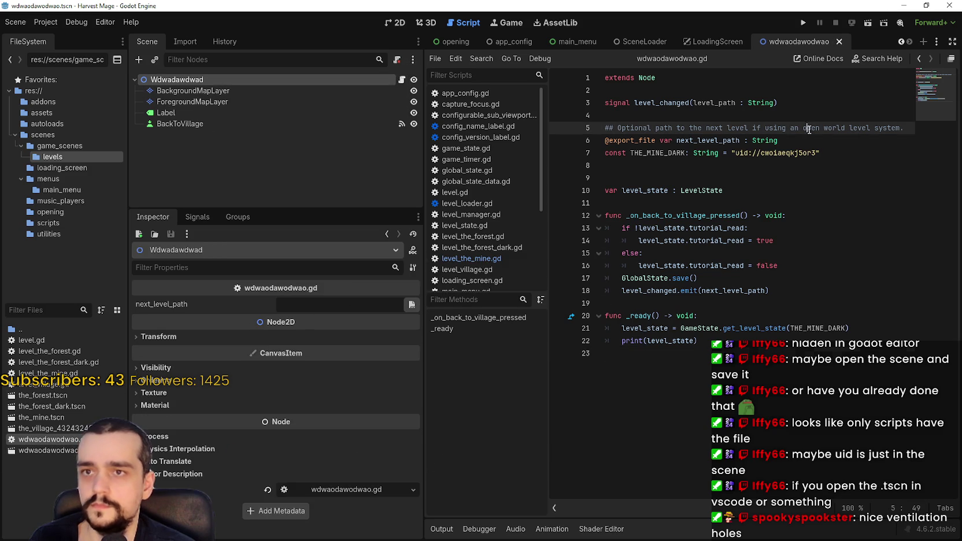
left_click(802, 23)
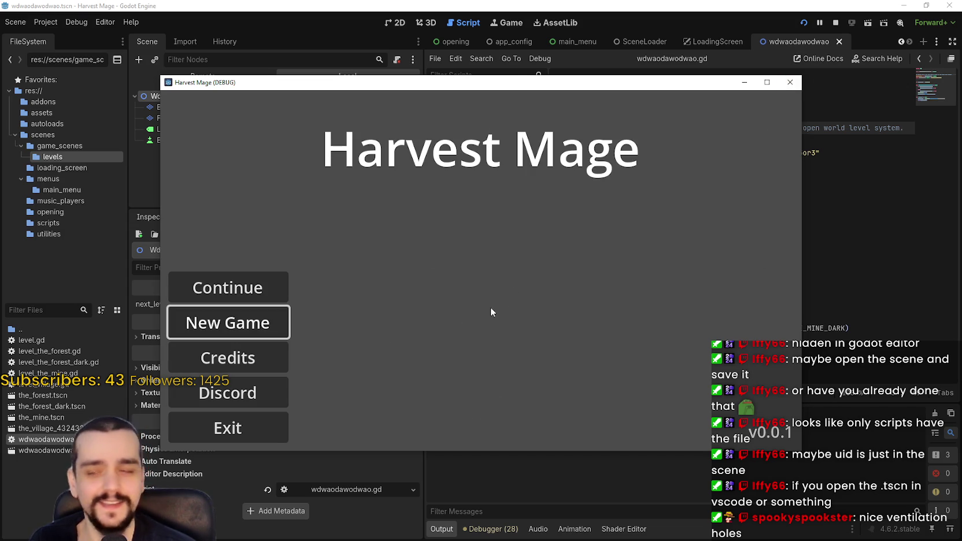
left_click(280, 286)
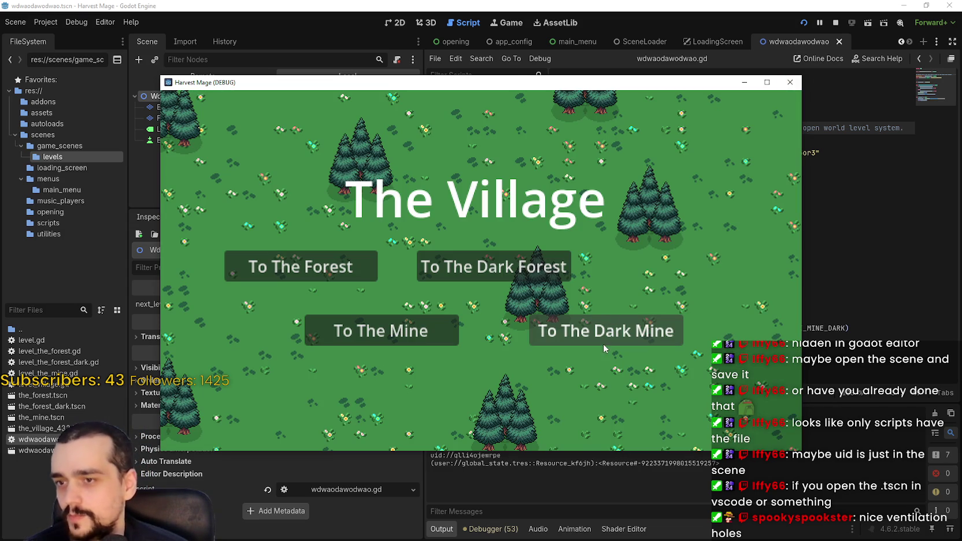
left_click(618, 327)
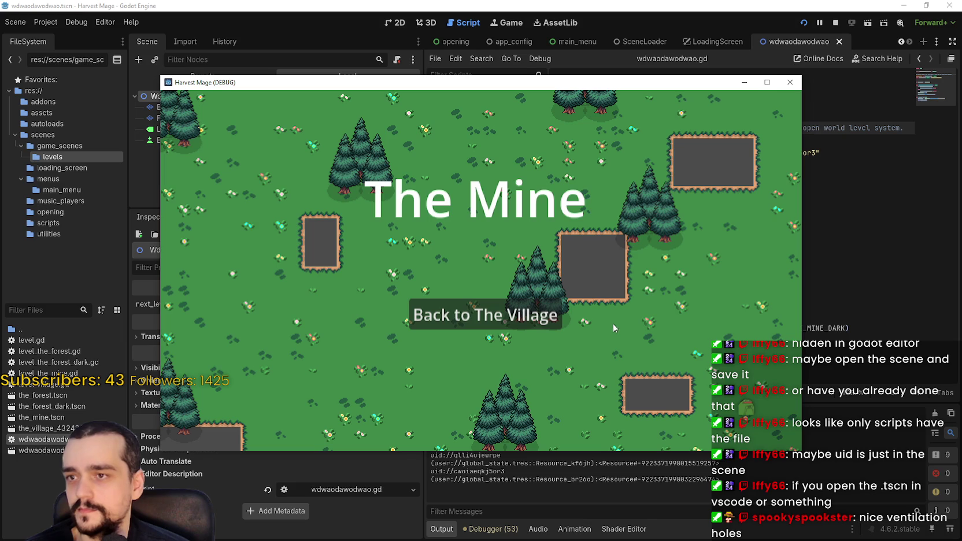
key("F8")
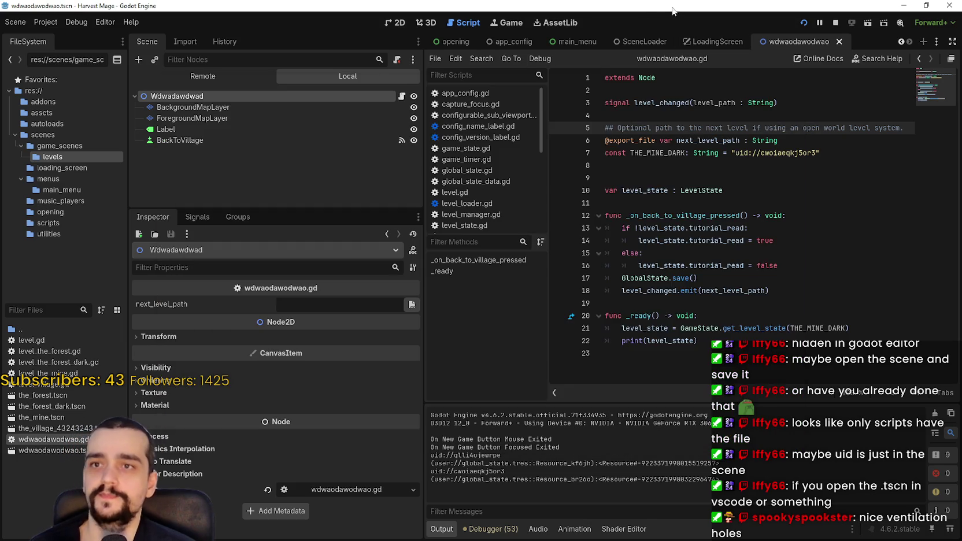
left_click(395, 23)
- Change the Label text to "The Dark Mine" and launch the scene with F6
scroll(476, 165, "down", 2)
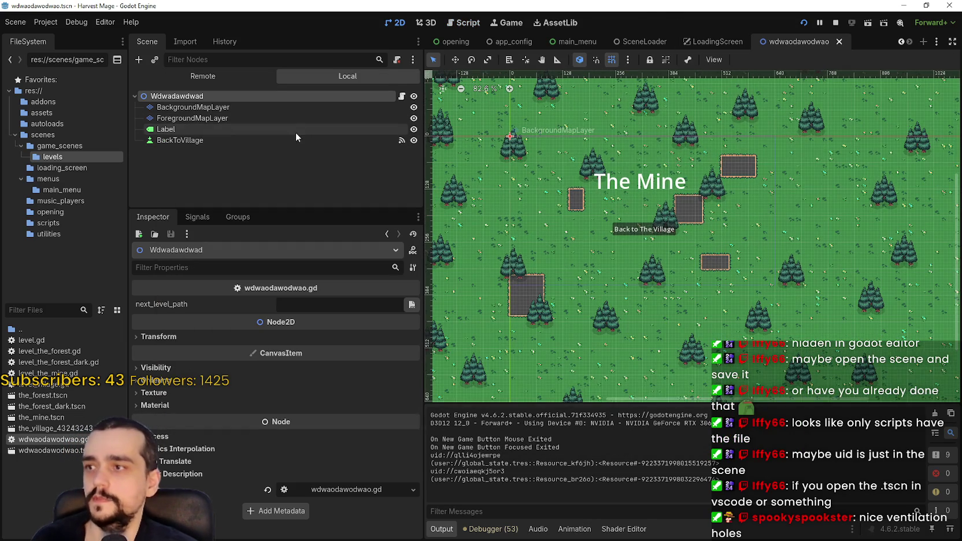
left_click(295, 132)
left_click(274, 345)
key("BackSpace")
key("BackSpace")
key("BackSpace")
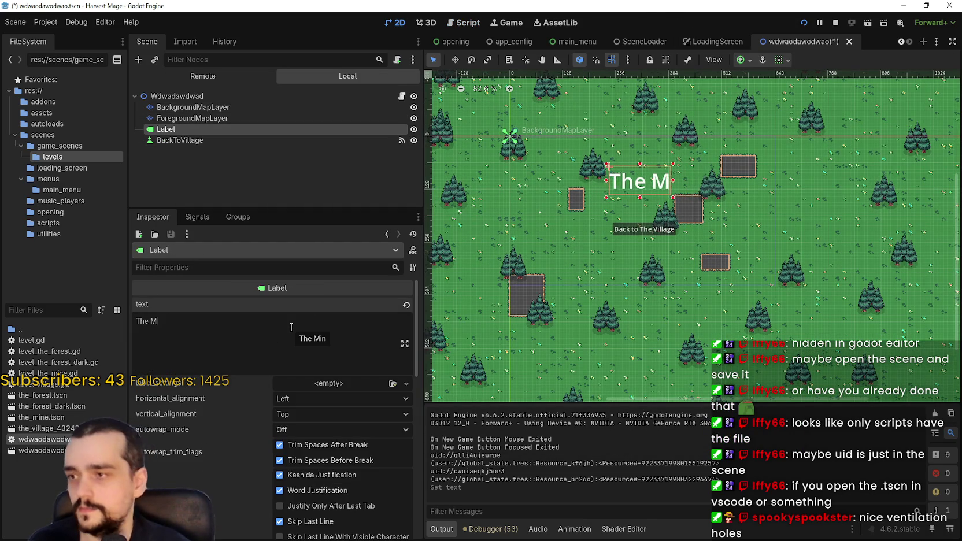
type("Dark Min")
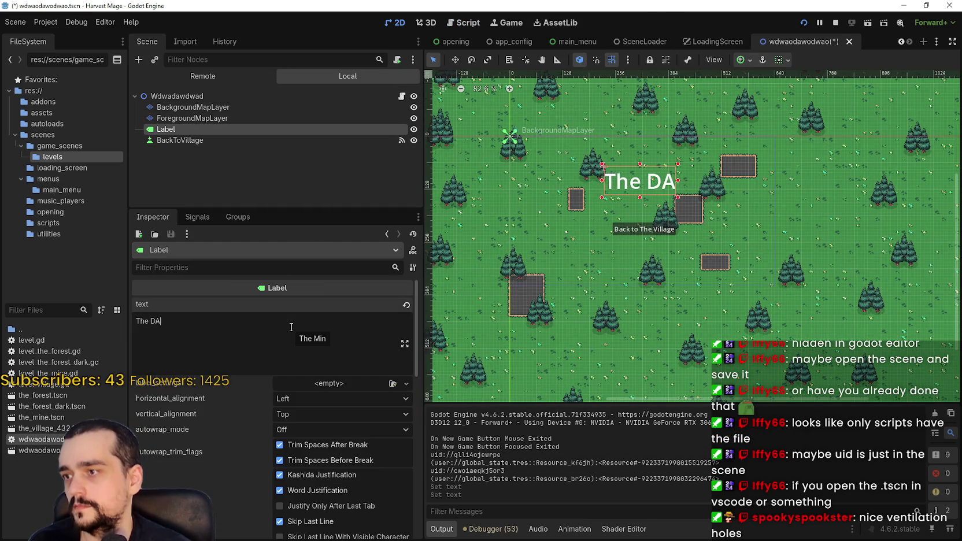
type("e")
key("F6")
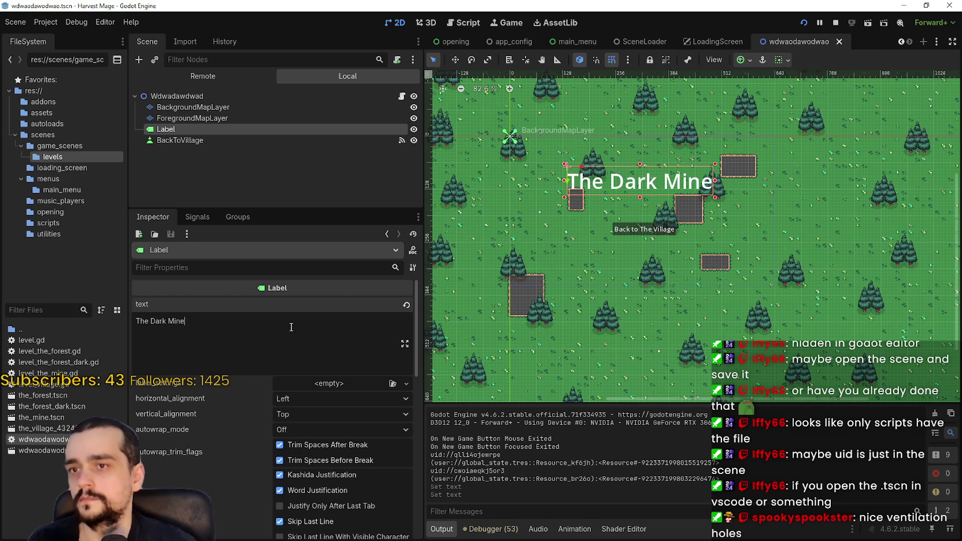
- Travel between The Village, The Dark Forest and The Mine, then close the debug game
left_click(491, 322)
left_click(497, 271)
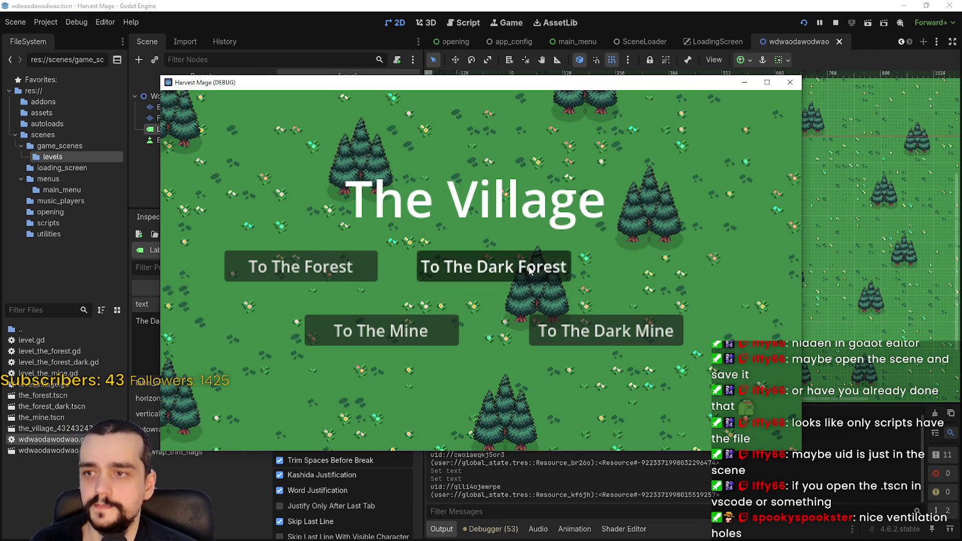
left_click(508, 317)
left_click(657, 320)
left_click(602, 315)
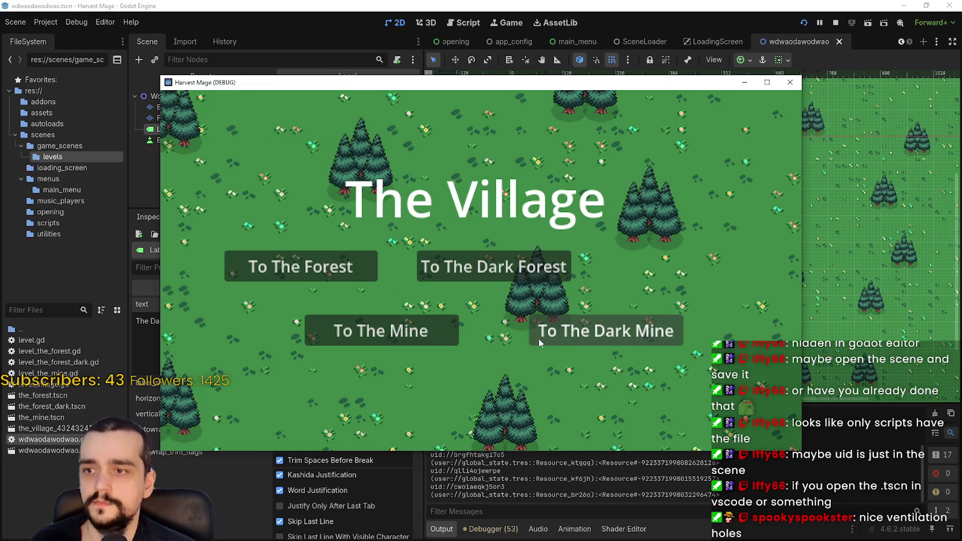
left_click(791, 84)
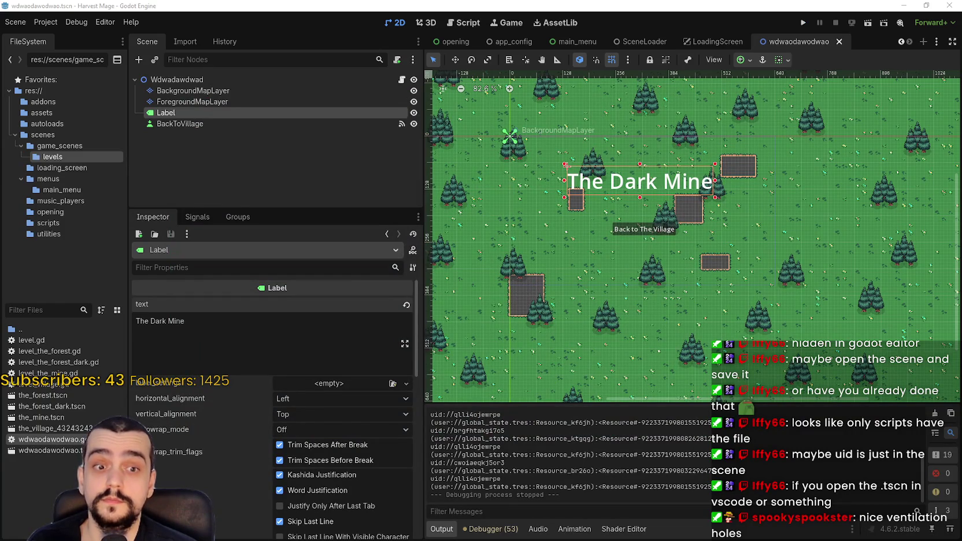
key("alt+Tab")
- Scroll through the five level_states entries in global_state.tres, then close Notepad
scroll(736, 332, "down", 2)
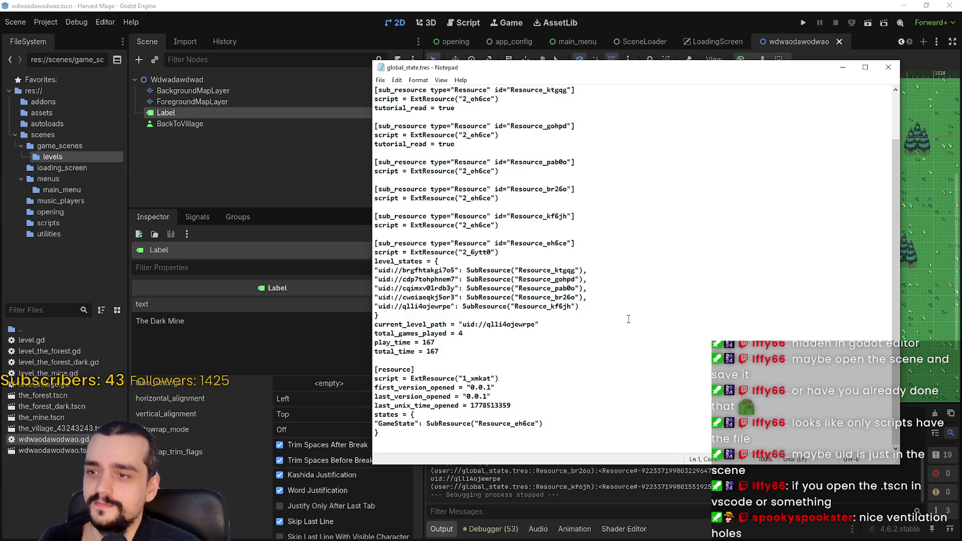
scroll(628, 318, "up", 2)
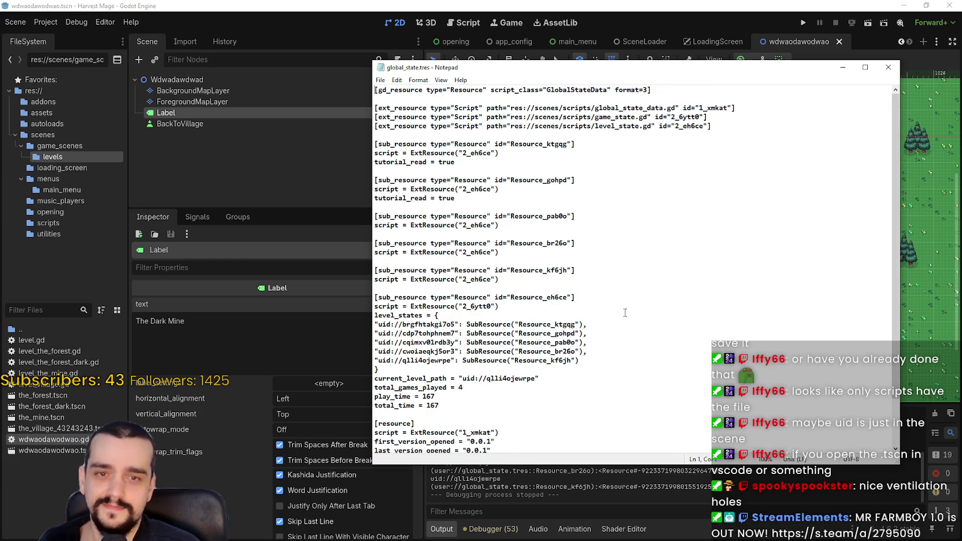
scroll(625, 312, "down", 1)
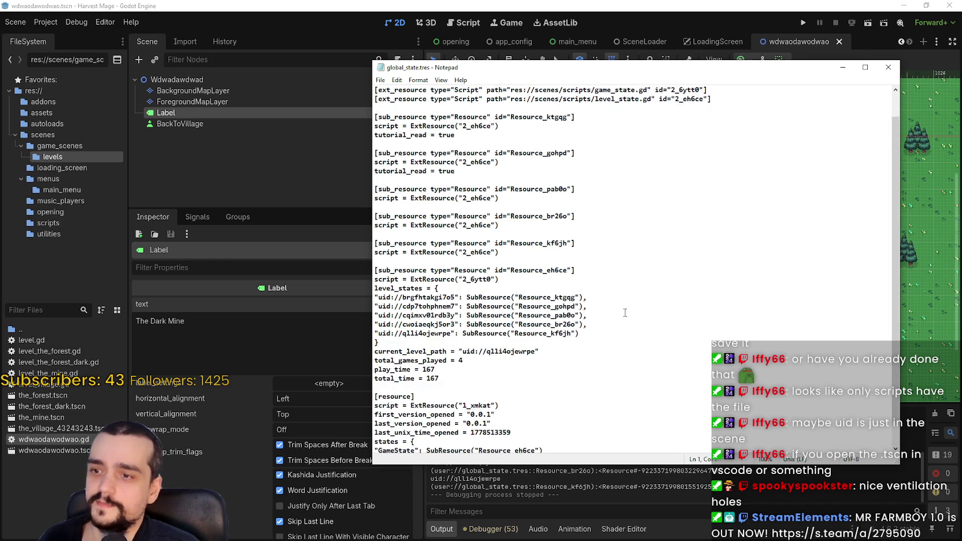
scroll(625, 312, "down", 1)
scroll(624, 313, "up", 2)
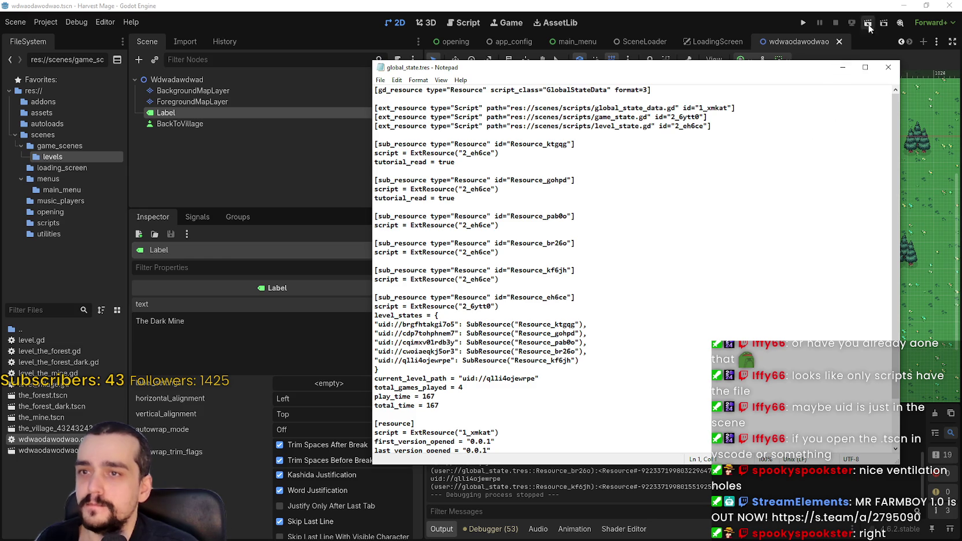
left_click(889, 68)
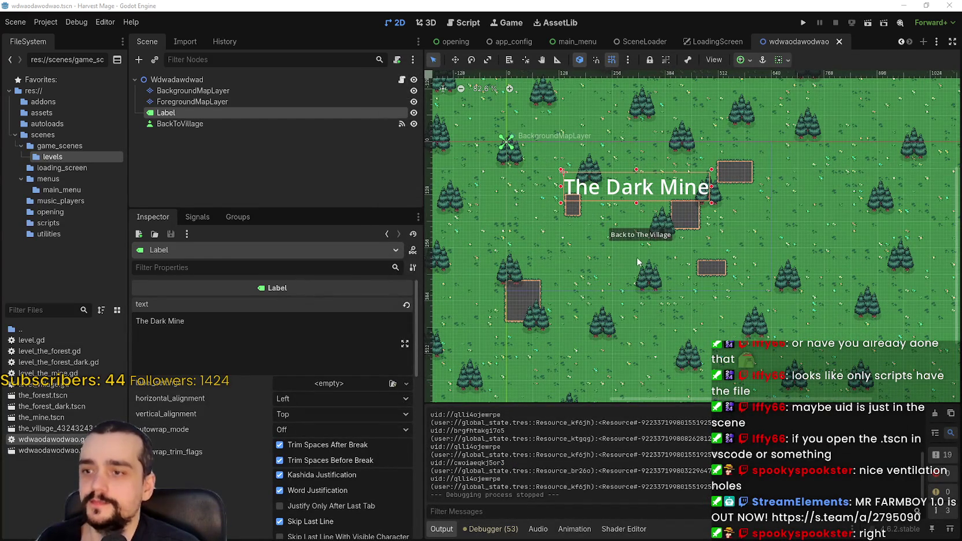
- Rerun the project and open the level's wdwaodawodwao.gd script in the Script editor
key("F5")
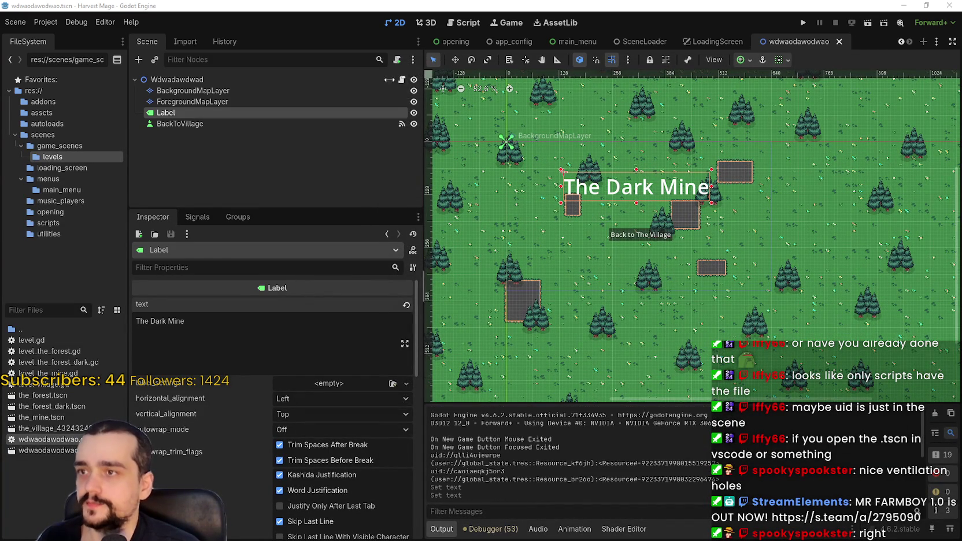
left_click(402, 79)
left_click(664, 167)
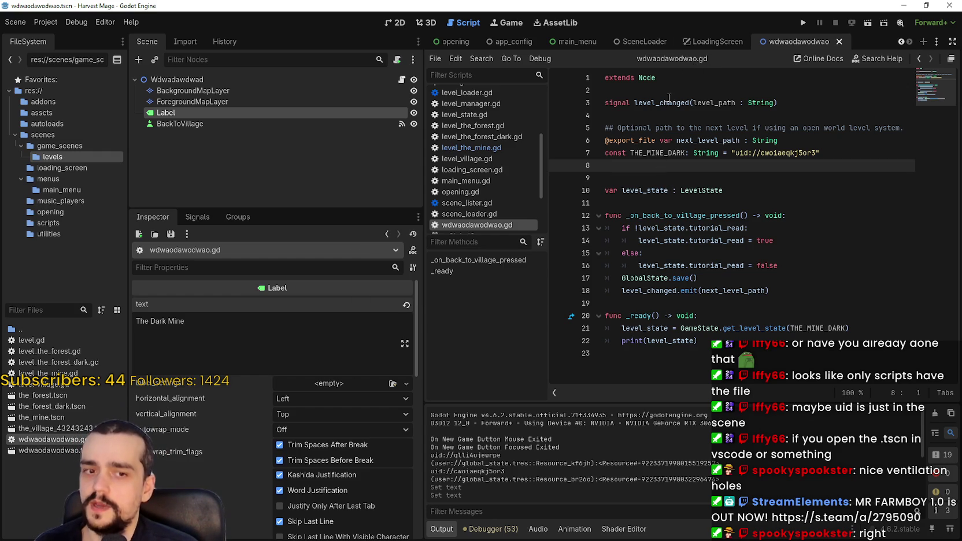
mouse_move(654, 146)
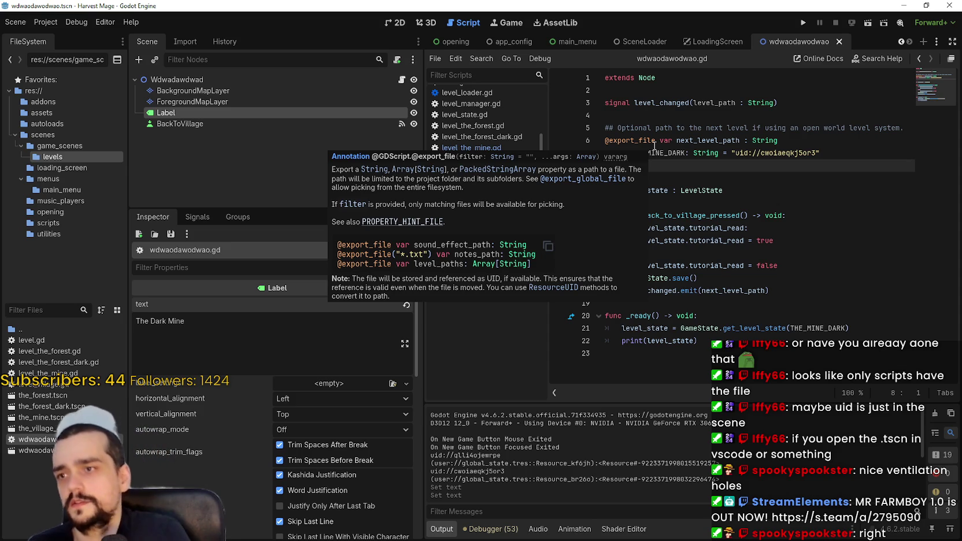
left_click(688, 178)
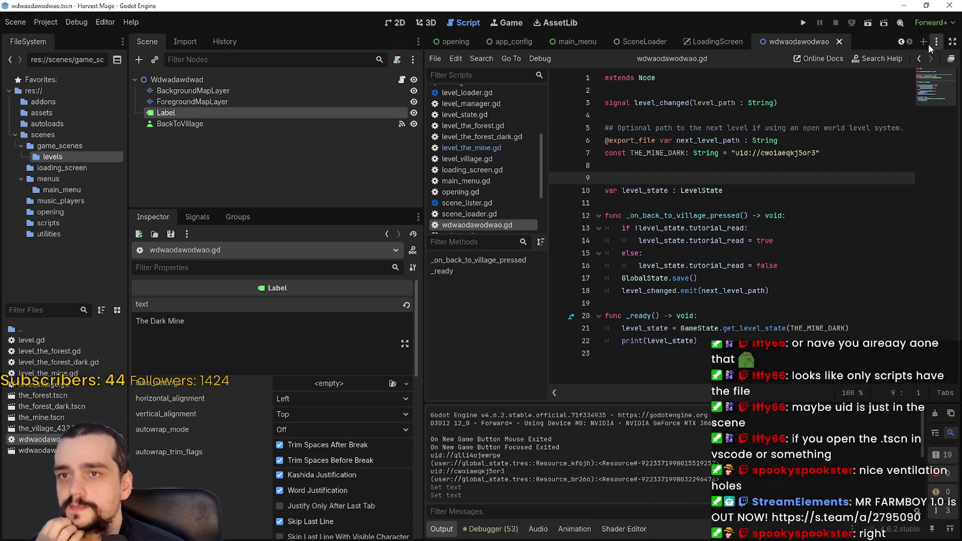
scroll(902, 42, "up", 5)
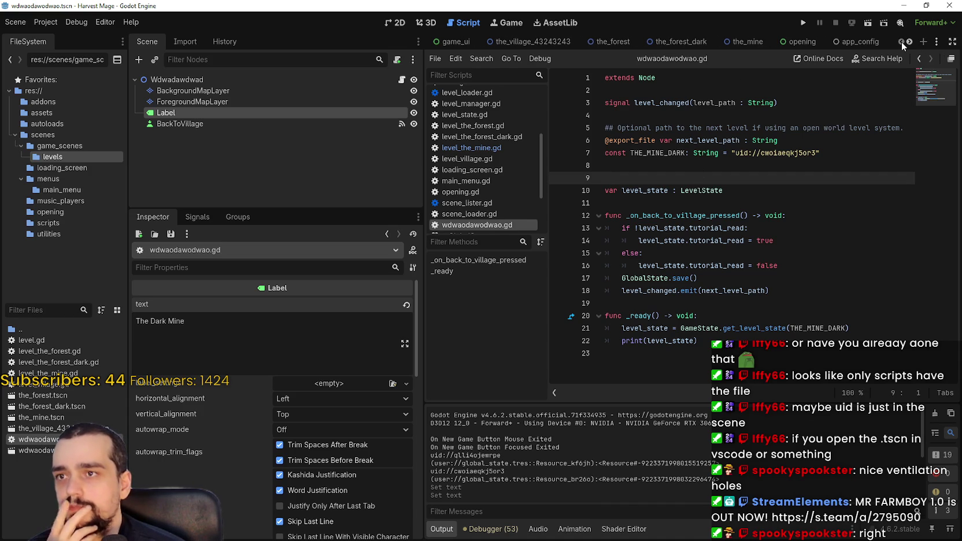
left_click(565, 40)
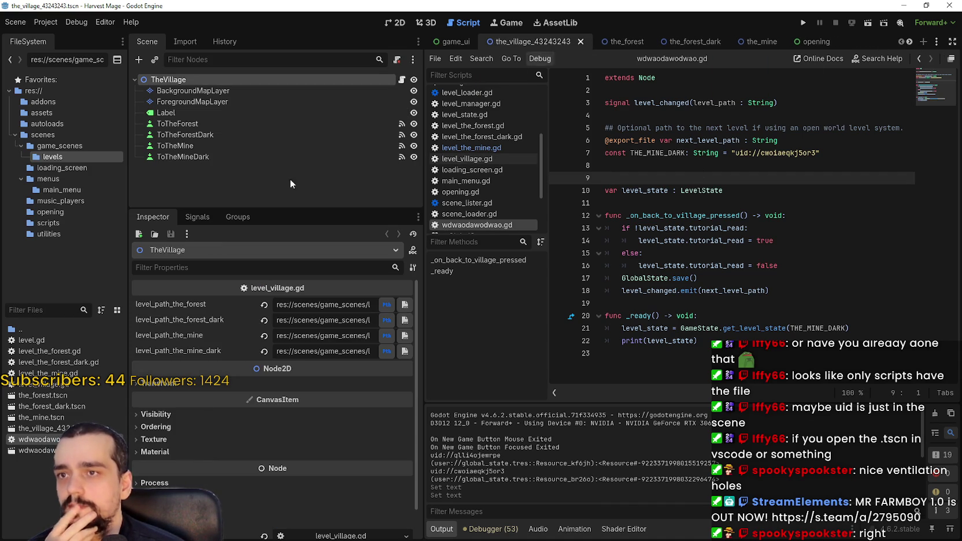
- Filter FileSystem by 'scene' and open SceneLoader.tscn with its scene_loader.gd script
left_click(46, 311)
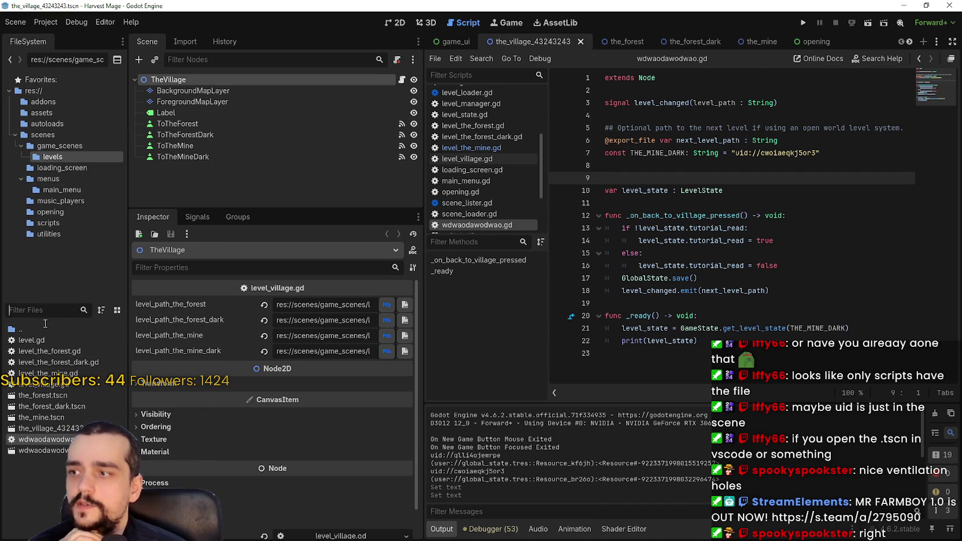
type("scene")
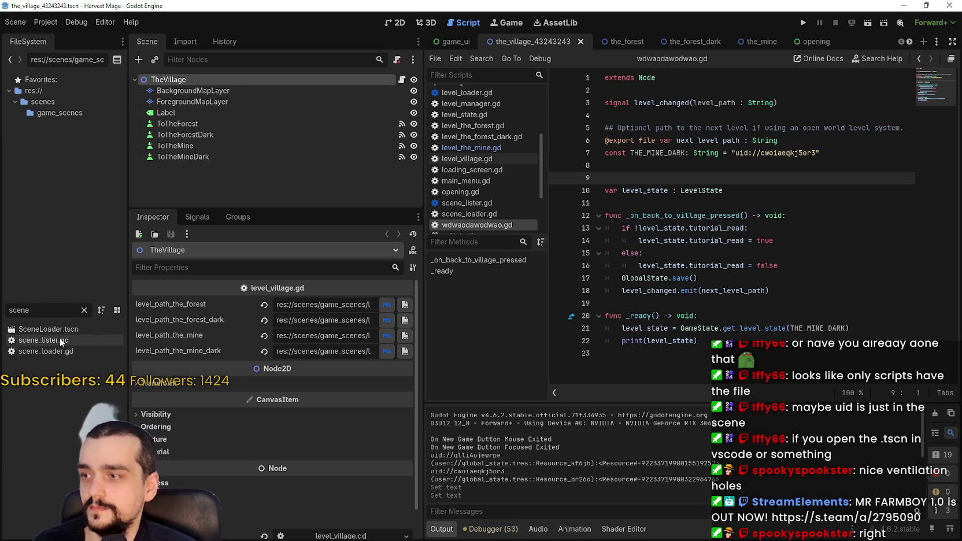
double_click(58, 329)
left_click(414, 81)
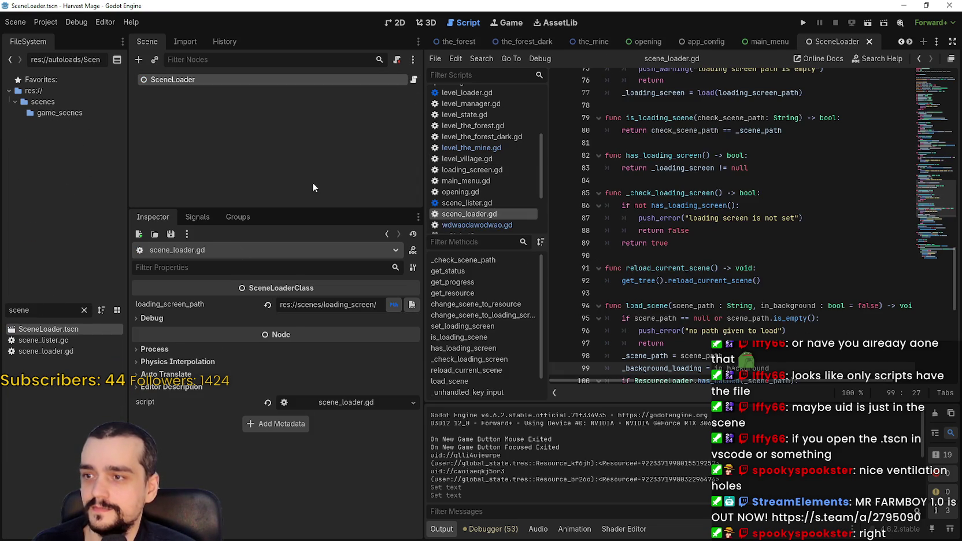
- Read through scene_loader.gd up to the top of the file
scroll(746, 283, "up", 7)
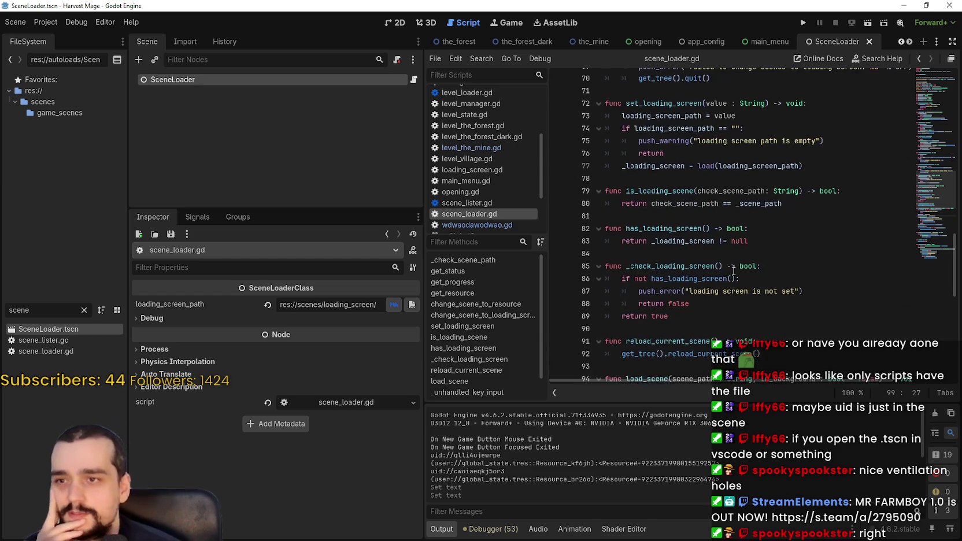
scroll(729, 255, "up", 3)
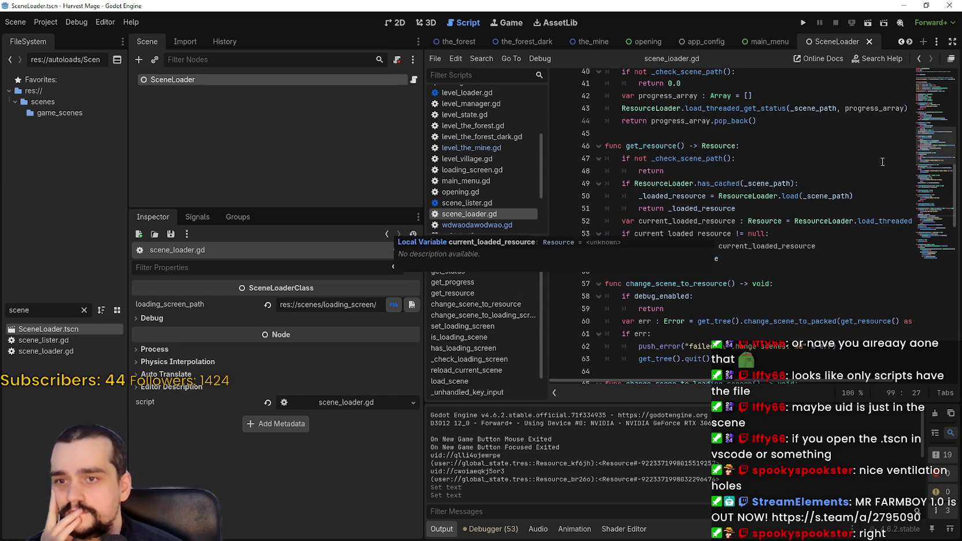
mouse_move(839, 192)
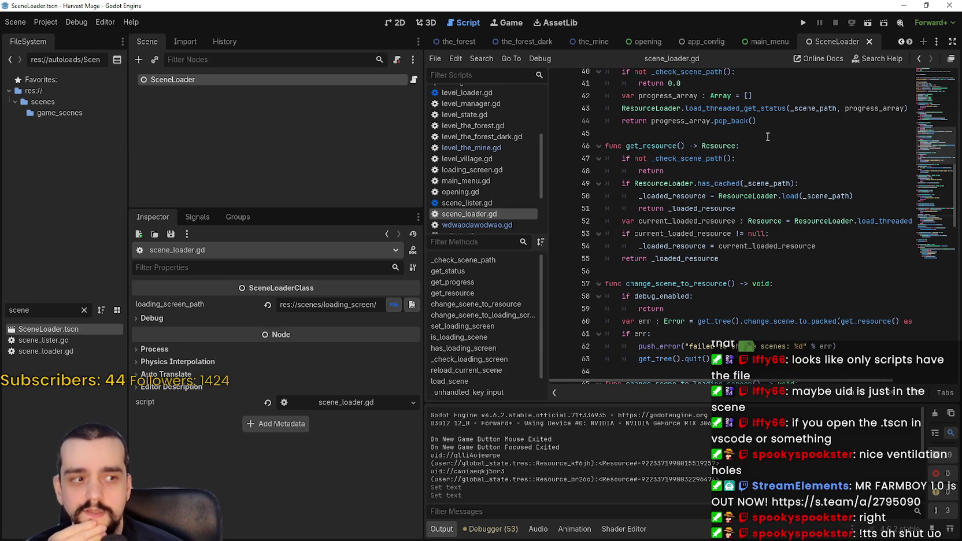
scroll(766, 138, "up", 6)
scroll(771, 255, "up", 2)
scroll(792, 275, "up", 3)
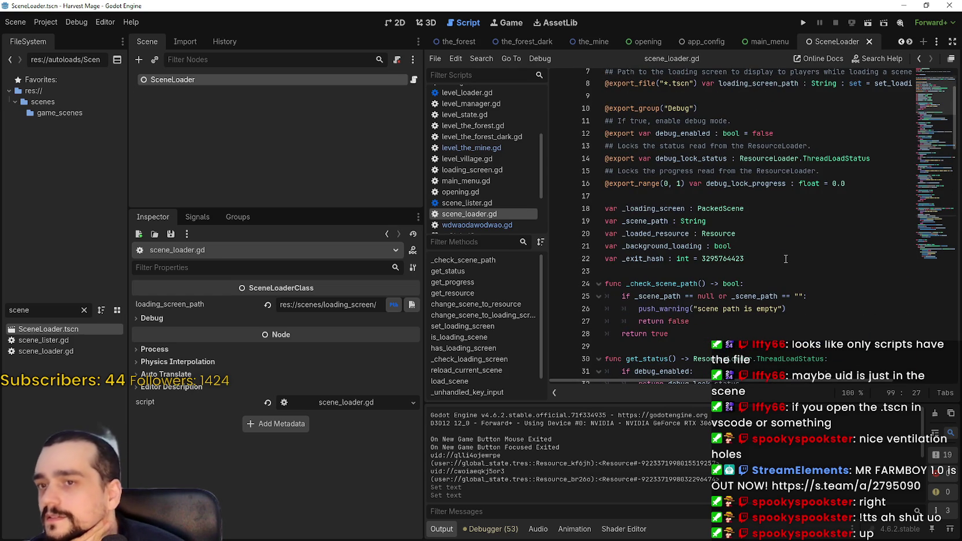
scroll(785, 259, "up", 2)
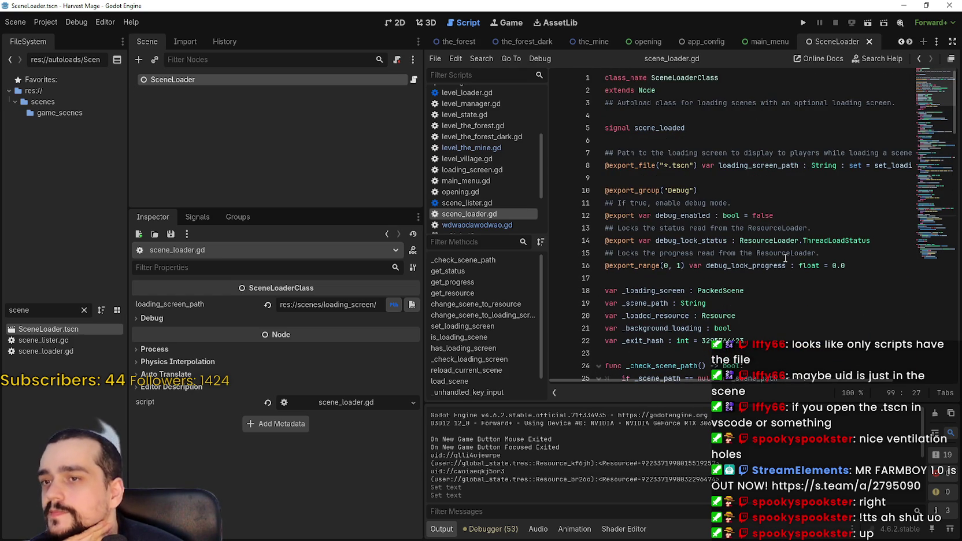
scroll(815, 369, "right", 3)
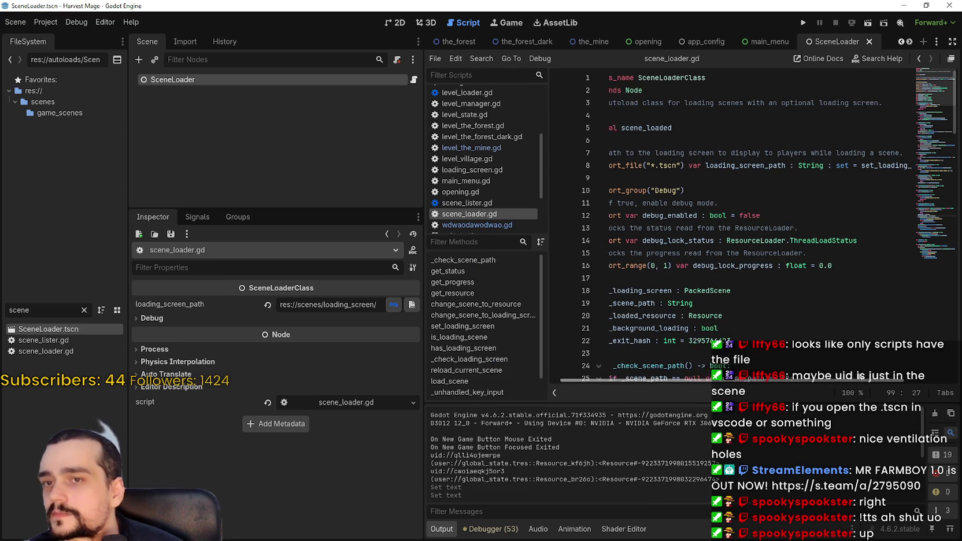
scroll(814, 369, "left", 3)
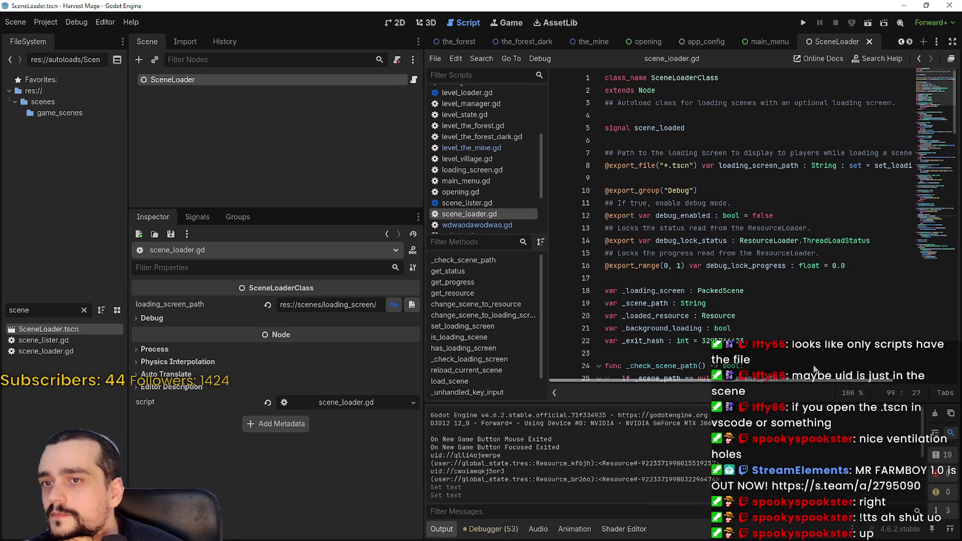
left_click(717, 277)
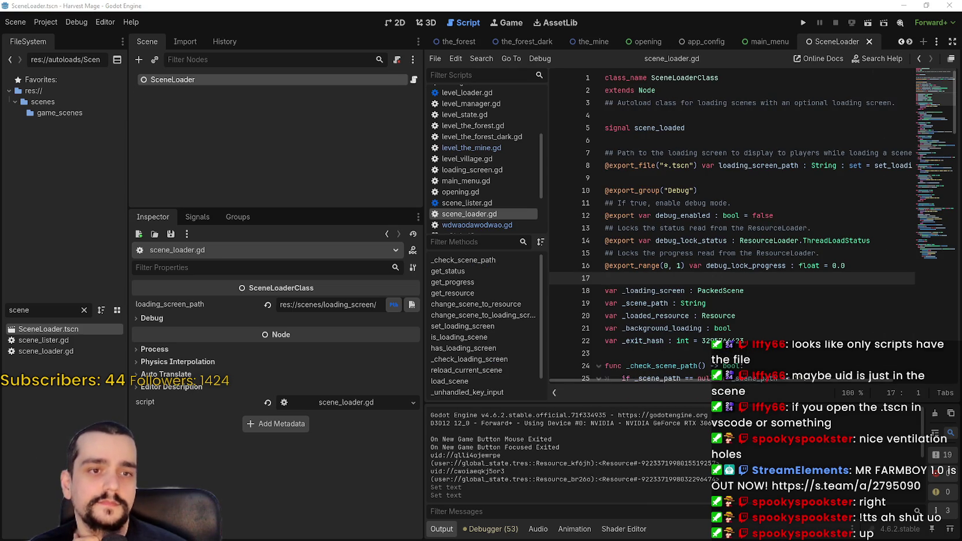
key("alt+Tab")
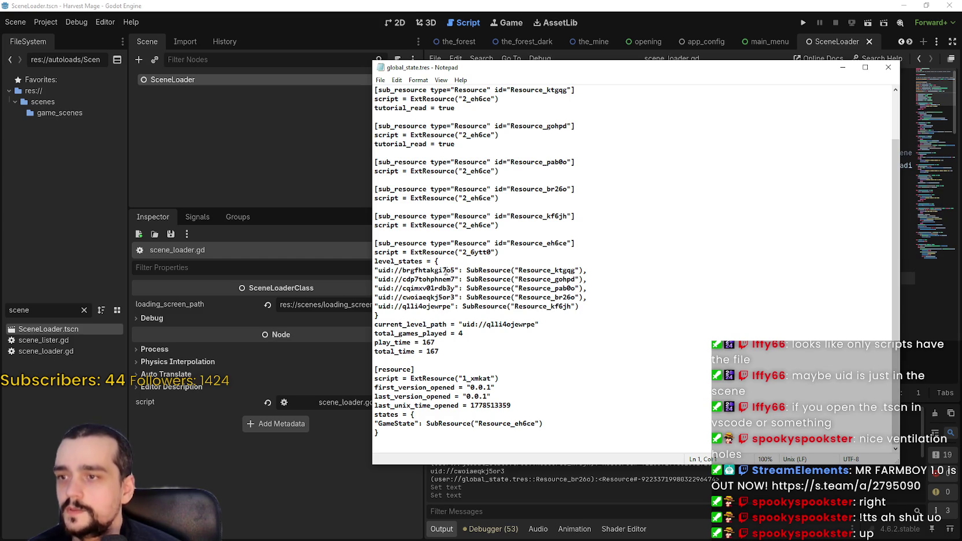
- Recheck the uid entries in global_state.tres, close Notepad, and launch another test run
scroll(629, 363, "up", 2)
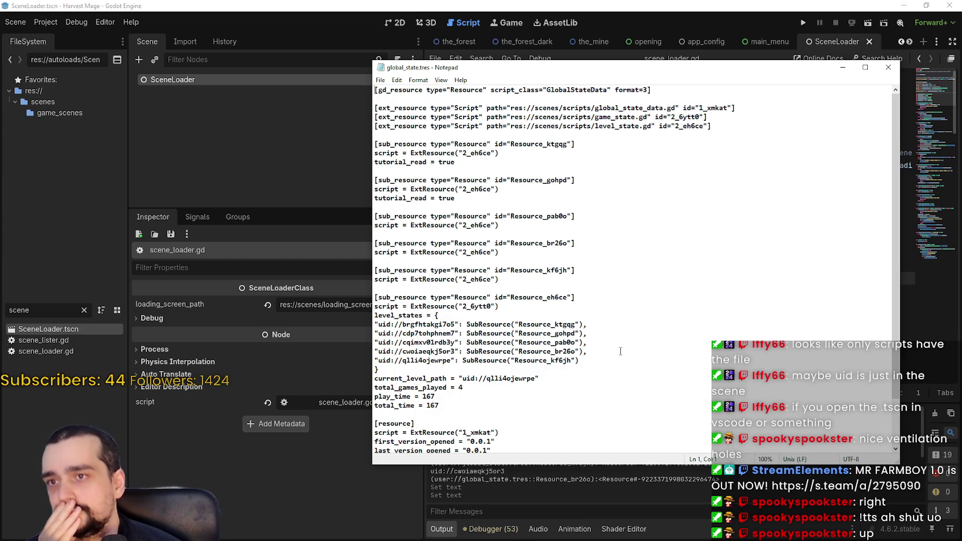
scroll(621, 351, "down", 2)
left_click(888, 67)
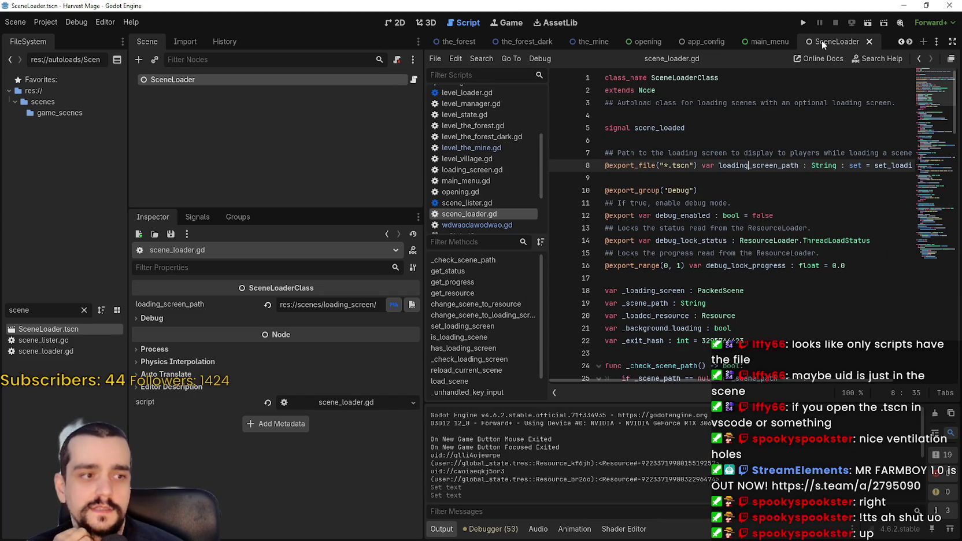
left_click(804, 23)
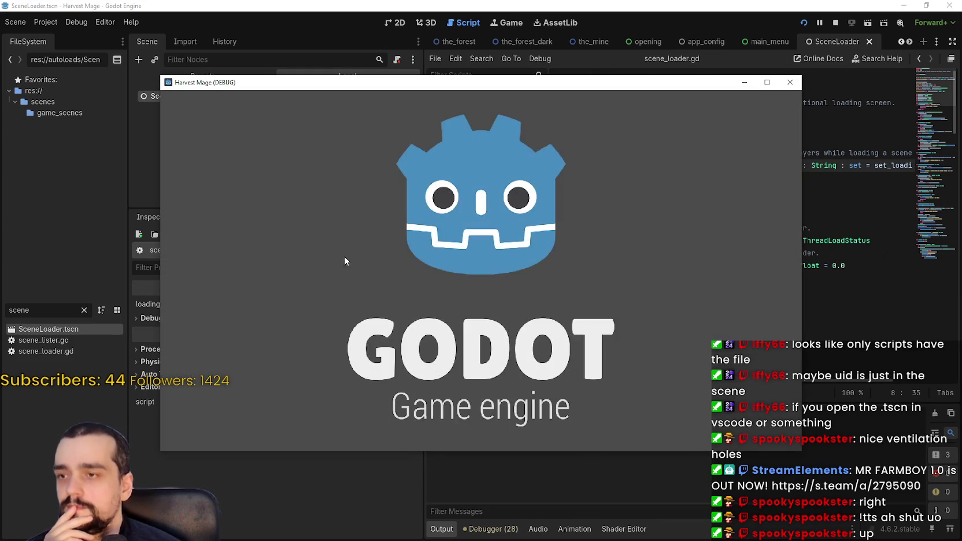
- Continue the saved game and round-trip from The Village to Forest, Dark Forest, Mine and Dark Mine
left_click(233, 295)
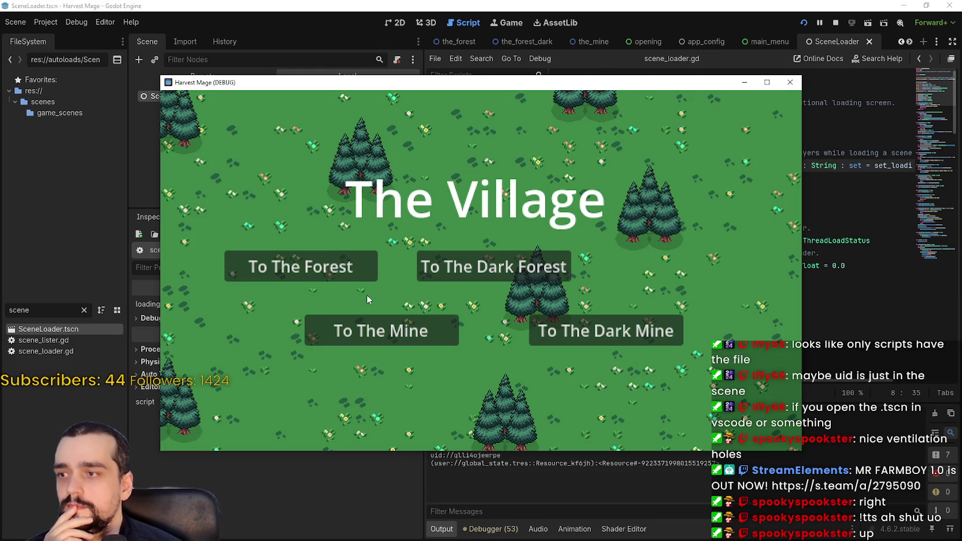
left_click(356, 276)
left_click(495, 316)
left_click(492, 269)
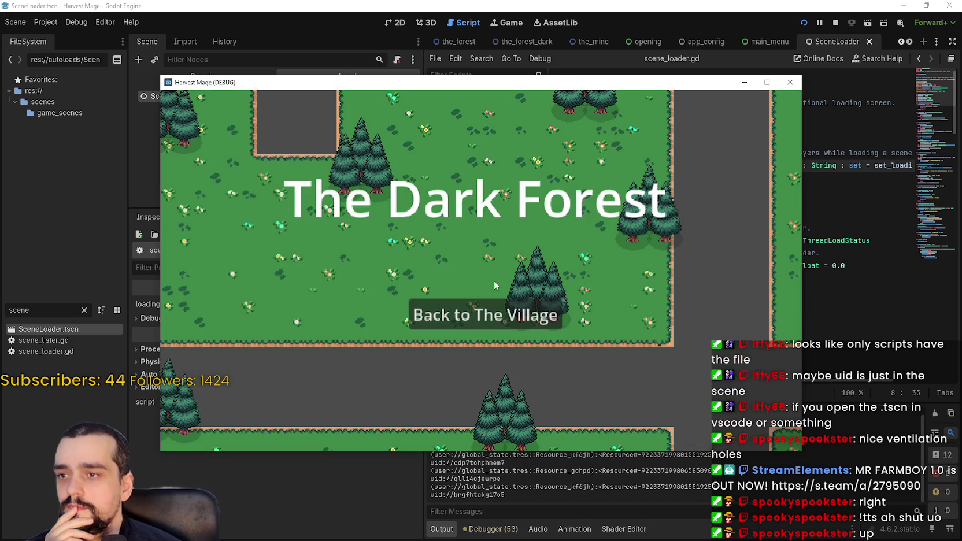
left_click(463, 319)
left_click(442, 324)
left_click(509, 320)
left_click(575, 340)
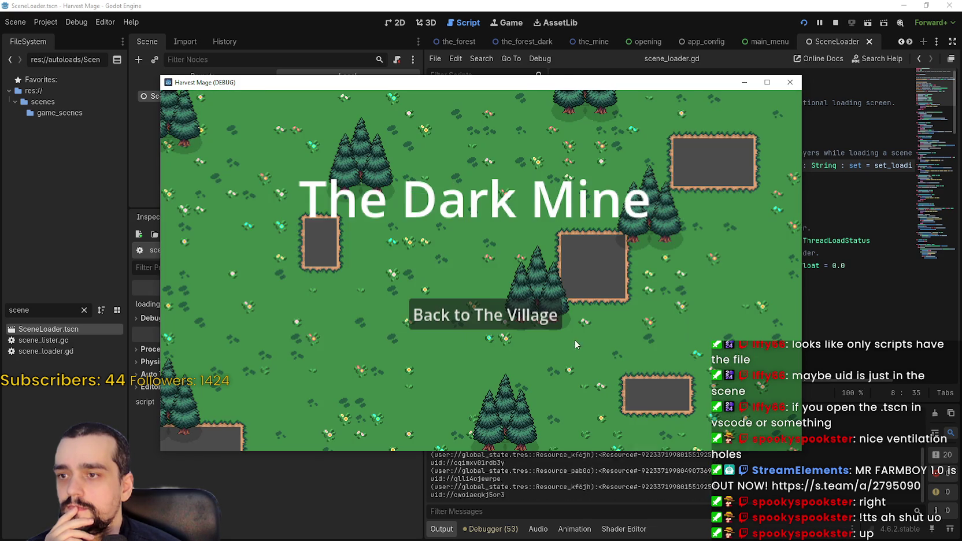
left_click(559, 327)
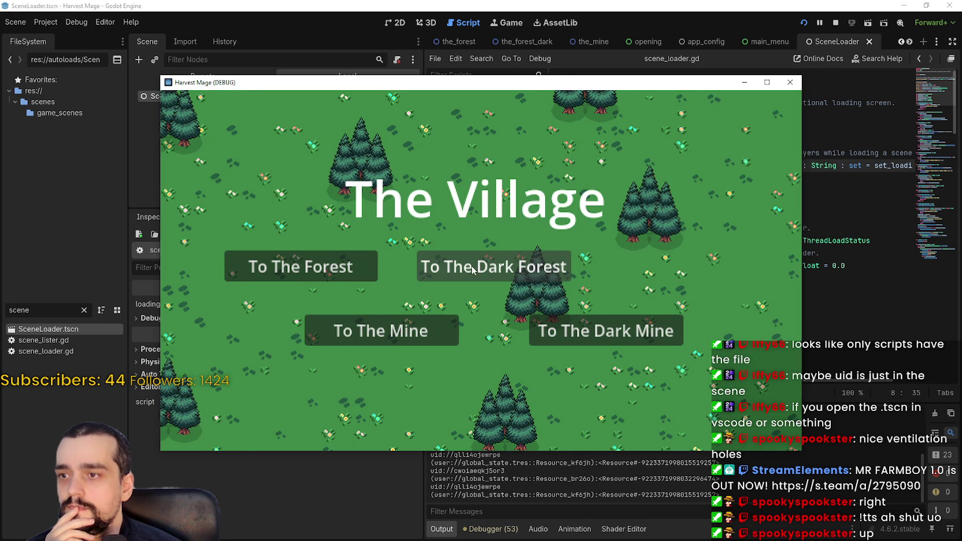
- Revisit The Mine and The Dark Forest, then close the game window
left_click(401, 321)
left_click(415, 319)
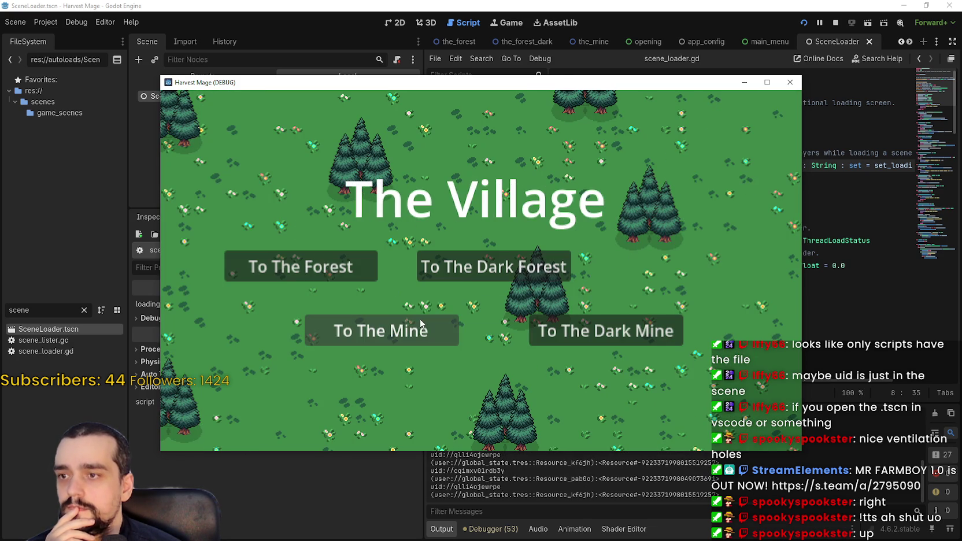
left_click(457, 269)
left_click(529, 327)
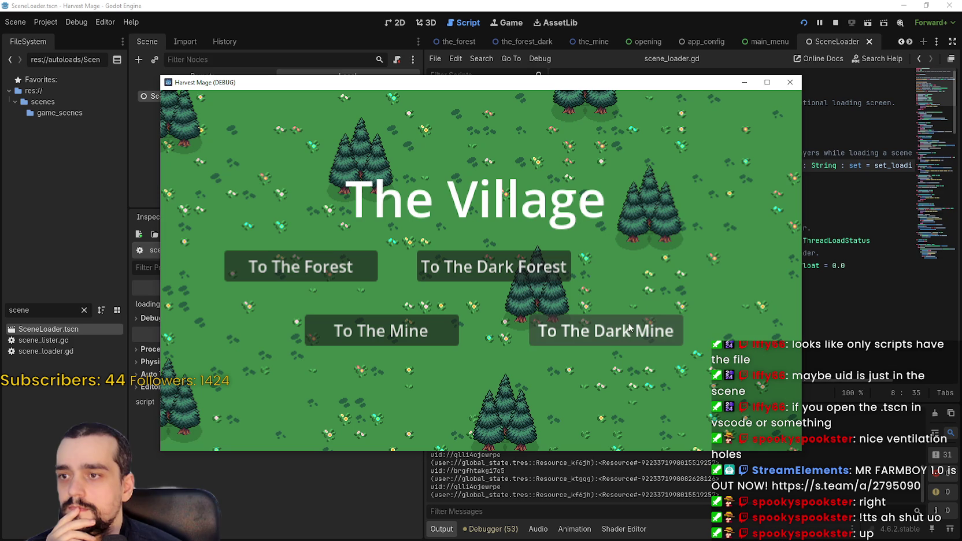
left_click(790, 82)
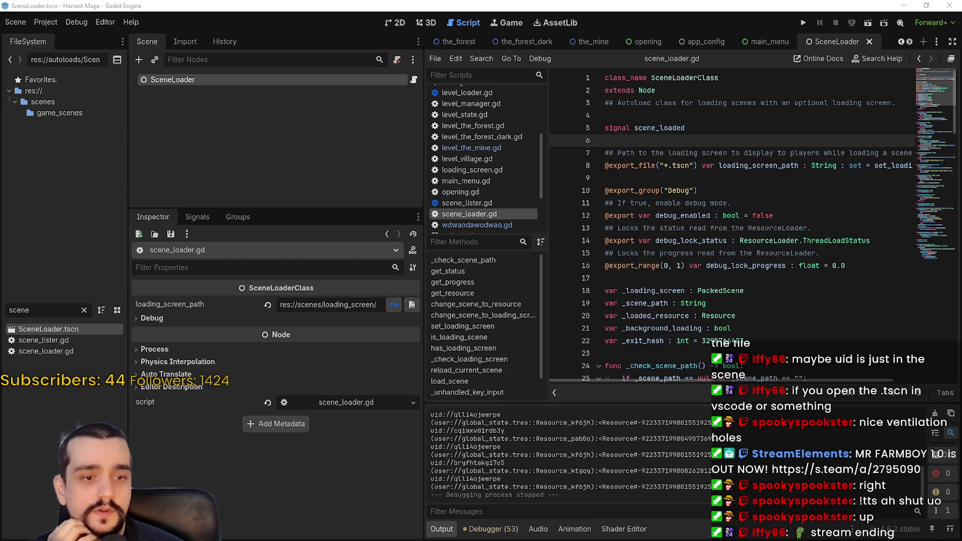
- Close the ResourceLoader docs and read the Godot-Game-Template repository README on GitHub
key("alt+Tab")
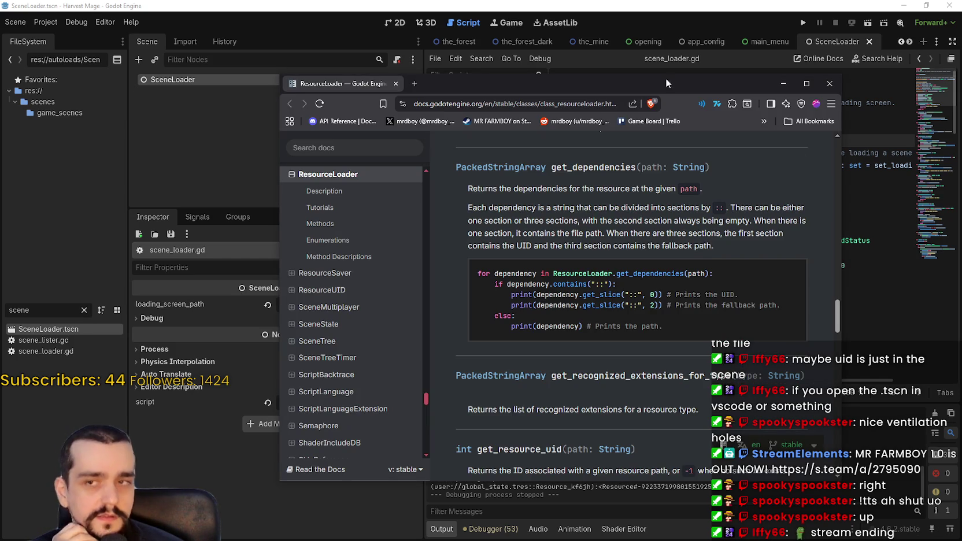
left_click(829, 84)
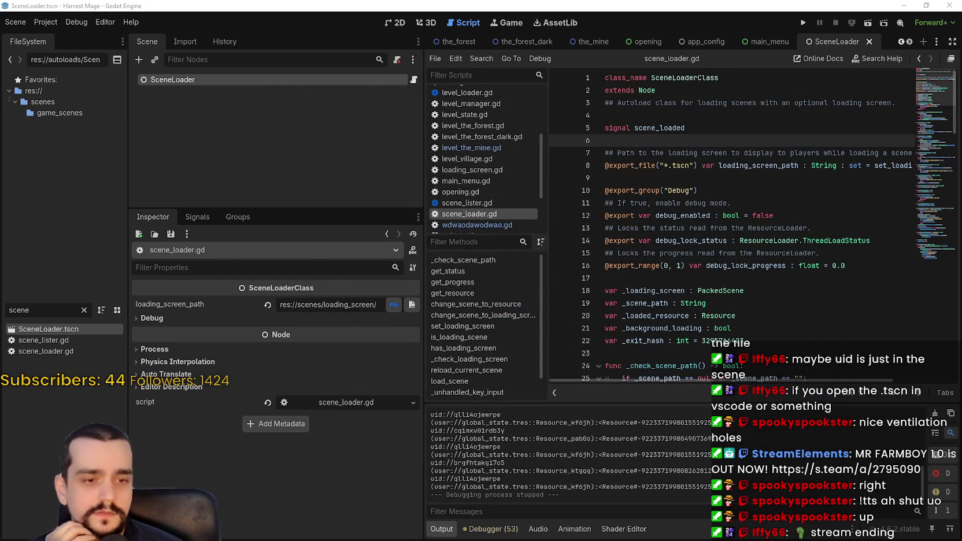
key("alt+Tab")
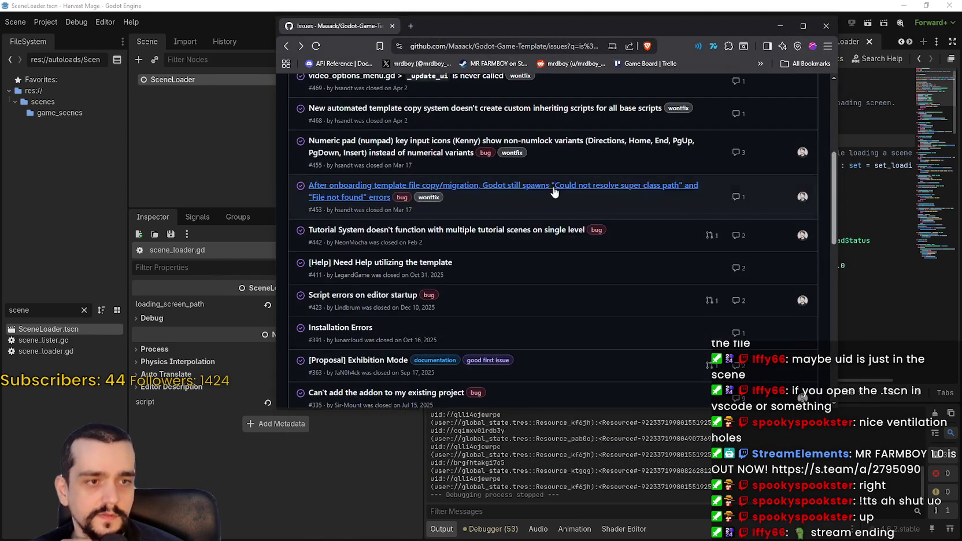
left_click(401, 90)
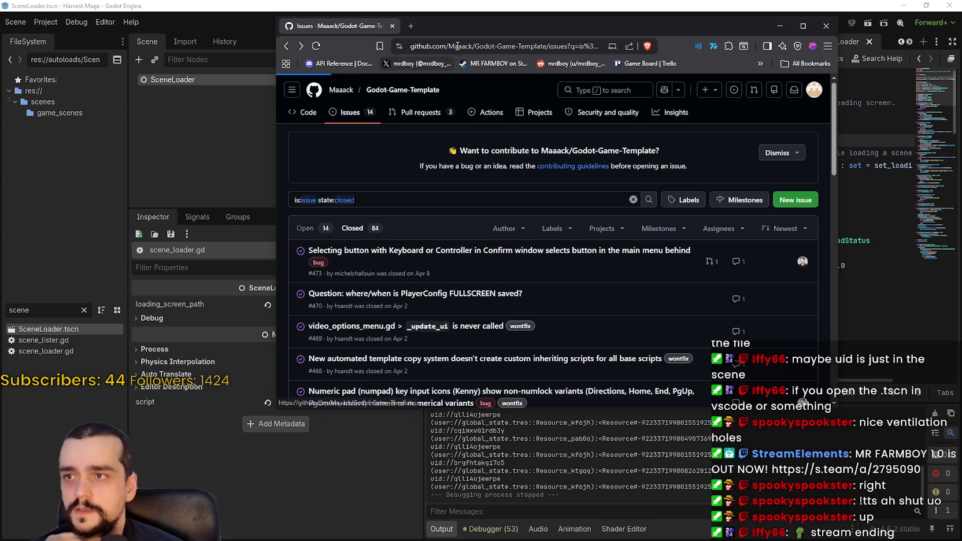
key("ctrl+l")
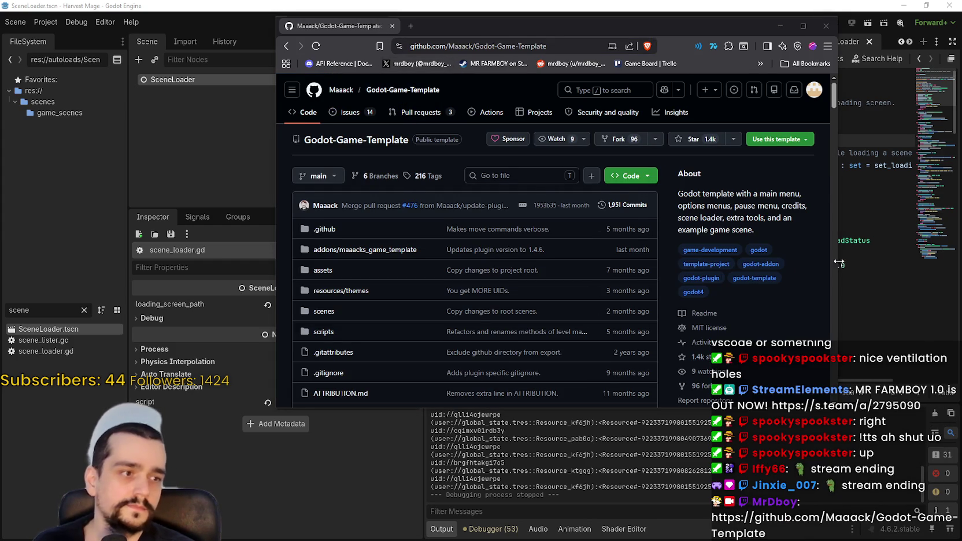
scroll(444, 327, "down", 5)
scroll(450, 322, "down", 4)
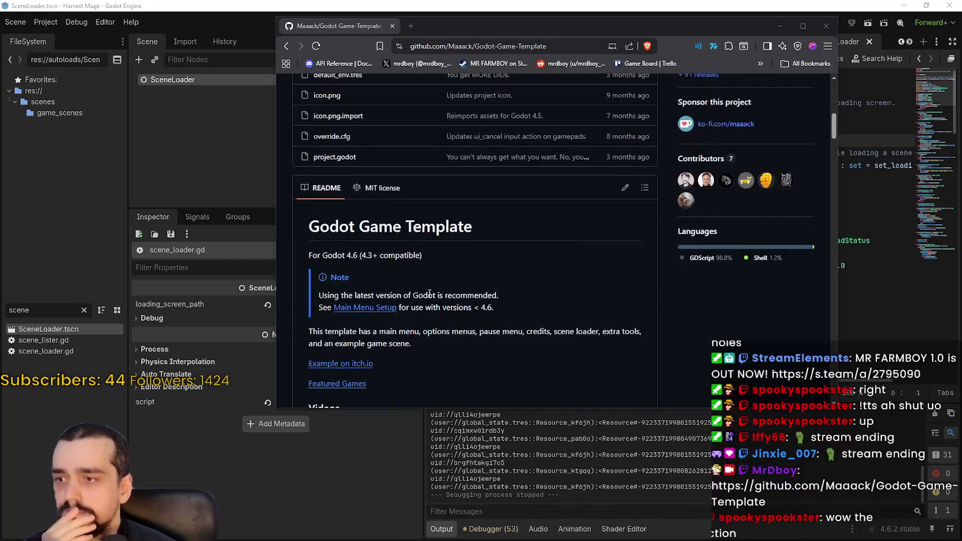
left_click_drag(460, 27, 352, 43)
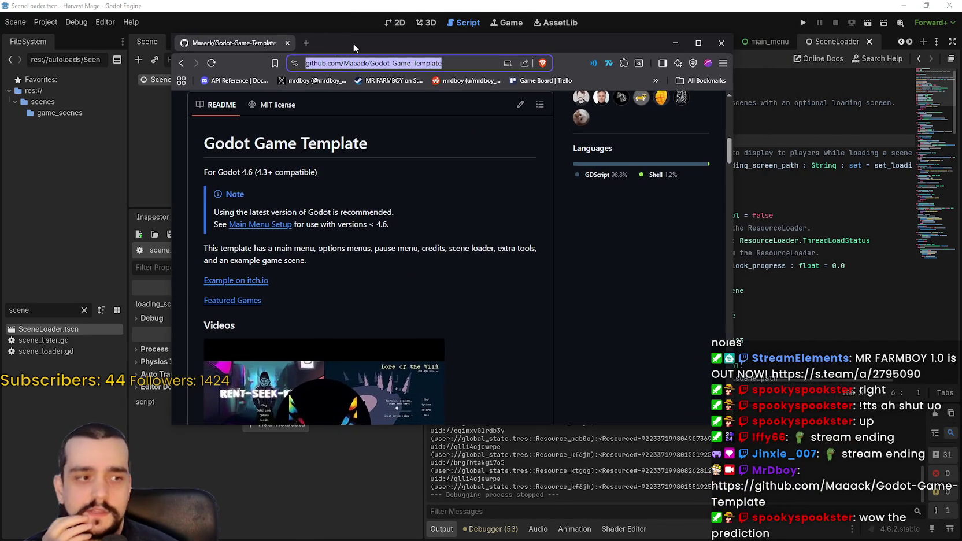
key("alt+Tab")
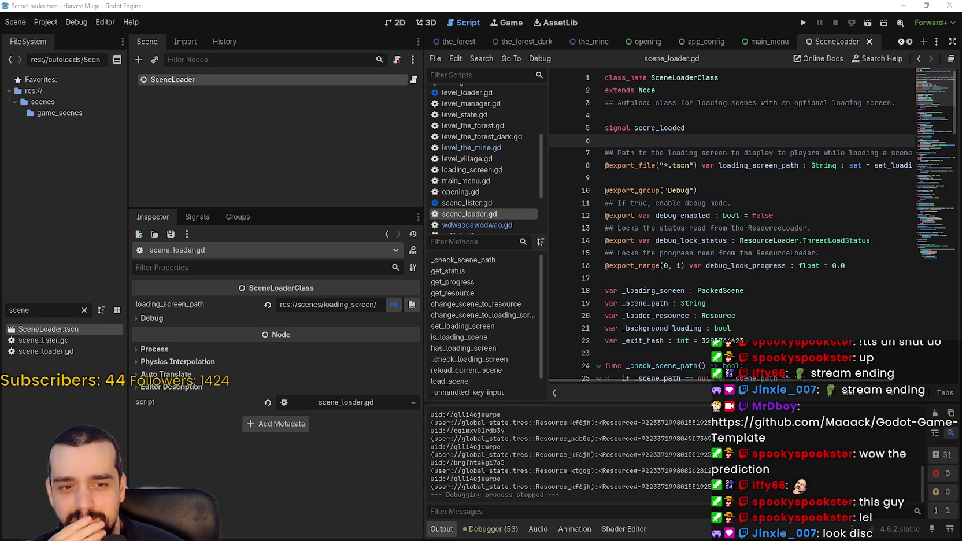
- Bring Discord's DJ D BOY FARMBOY screenshot viewer to the front
key("alt+Tab")
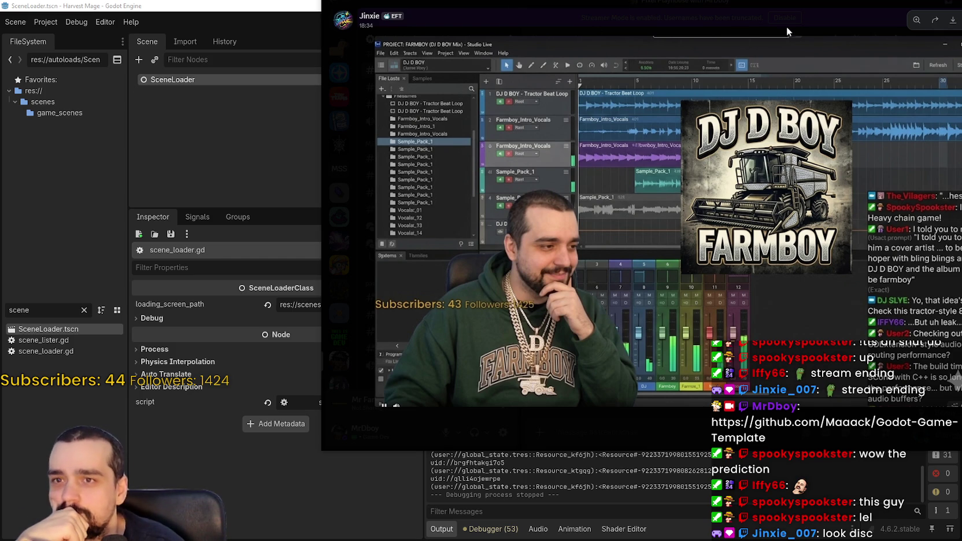
- Close, reopen and close the DJ D BOY screenshot, moving the Discord window left
left_click(712, 28)
left_click(636, 278)
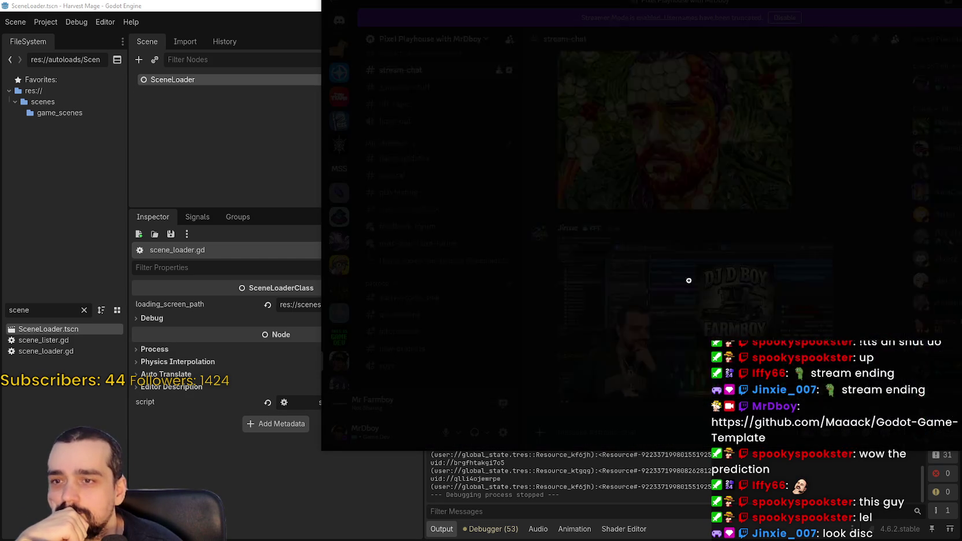
mouse_move(648, 5)
left_mouse_down()
mouse_move(449, 30)
mouse_move(469, 16)
left_mouse_up()
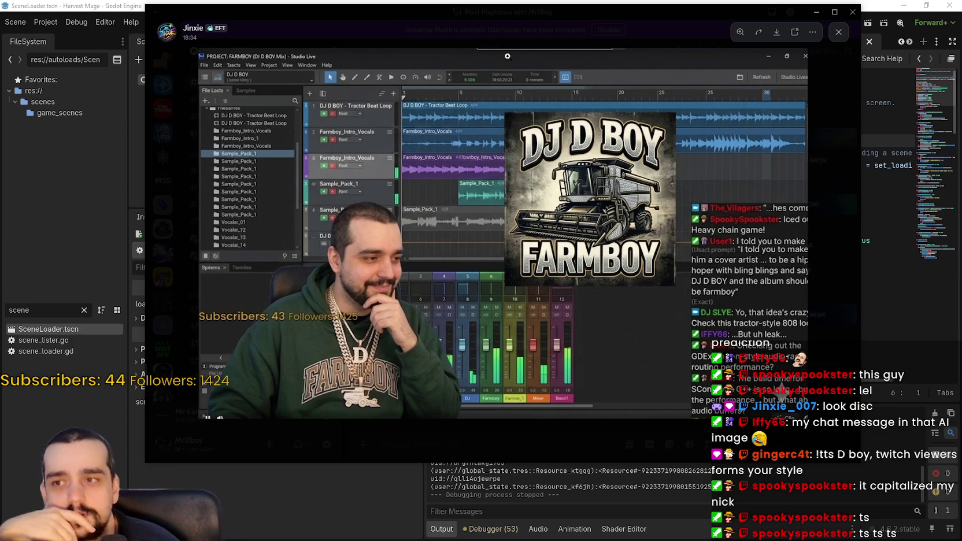
key("Escape")
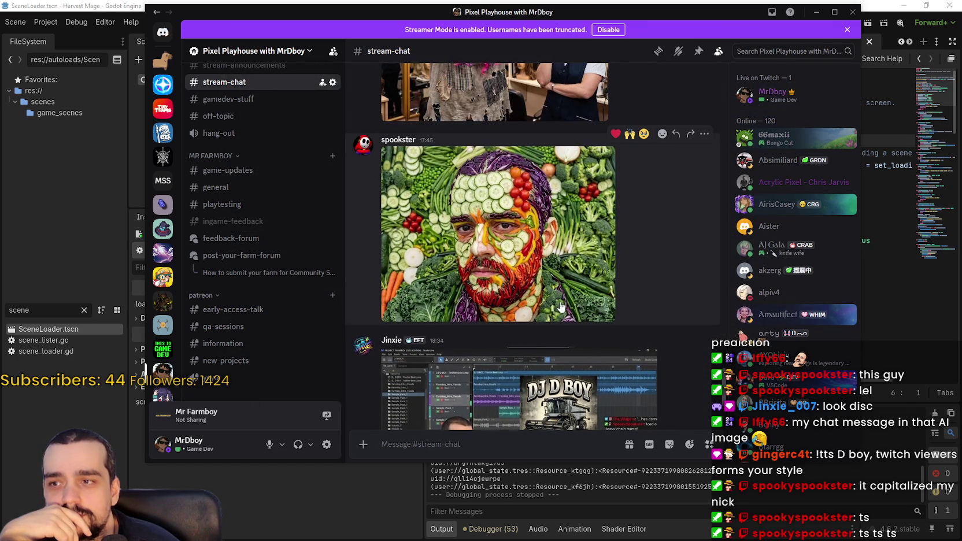
- Open the earlier pink-wig image in #stream-chat enlarged
scroll(560, 304, "up", 2)
scroll(561, 304, "up", 3)
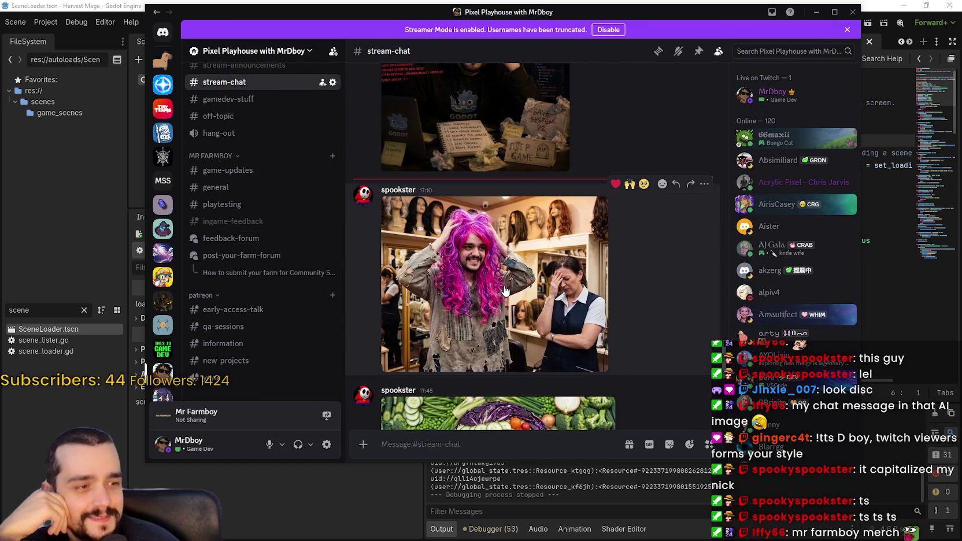
left_click(505, 290)
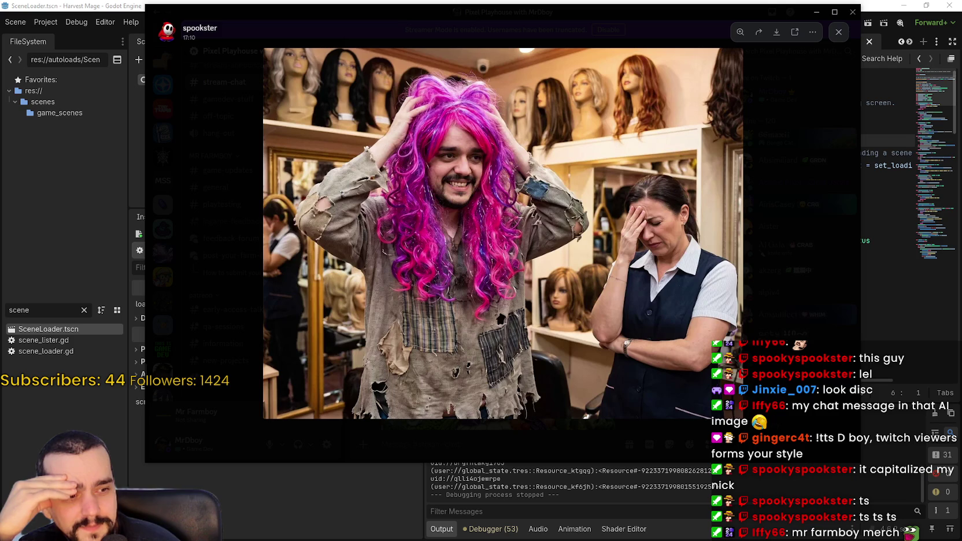
- Close the pink-wig image and open the vegetable-face portrait below it
key("Escape")
scroll(538, 338, "down", 3)
left_click(516, 296)
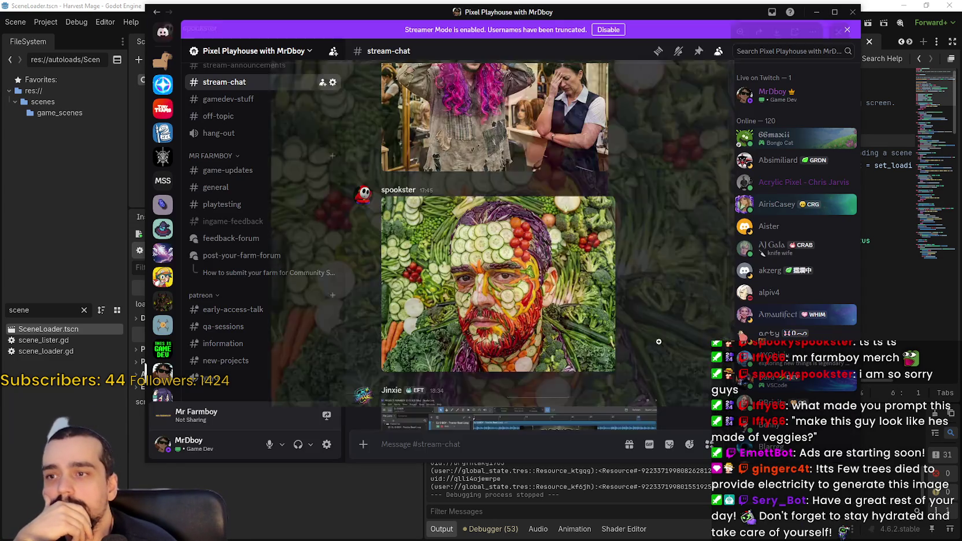
- Close the full-size vegetable-face portrait
left_click(794, 228)
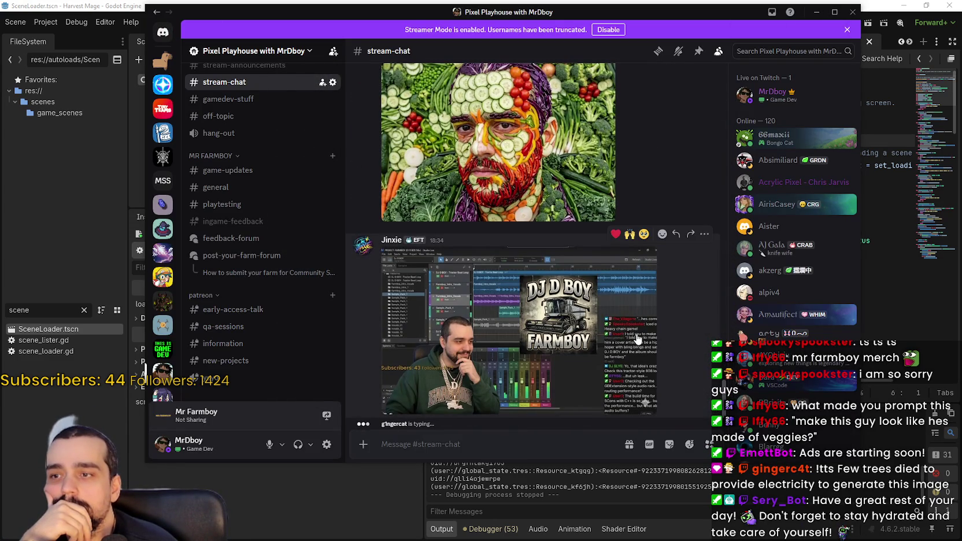